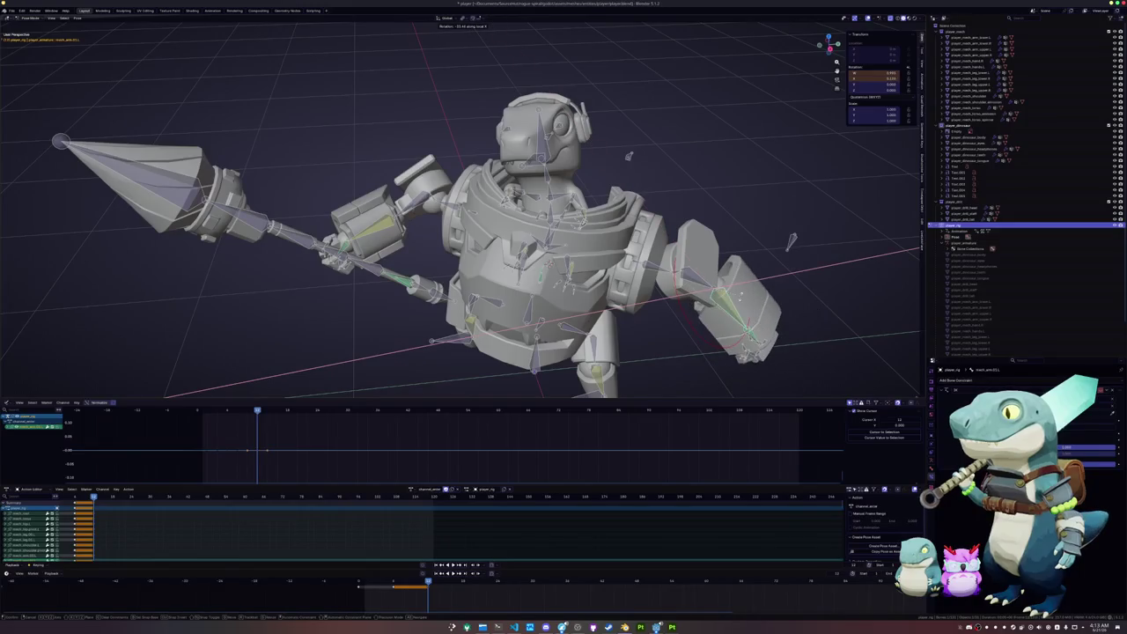
Confirm the pending bone rotation and bring the mech's hand into close view
{"action": "left_click", "coordinate": [628, 156]}
{"action": "mouse_move", "coordinate": [628, 156]}
{"action": "middle_mouse_down"}
{"action": "mouse_move", "coordinate": [625, 283]}
{"action": "mouse_move", "coordinate": [568, 313]}
{"action": "middle_mouse_up"}
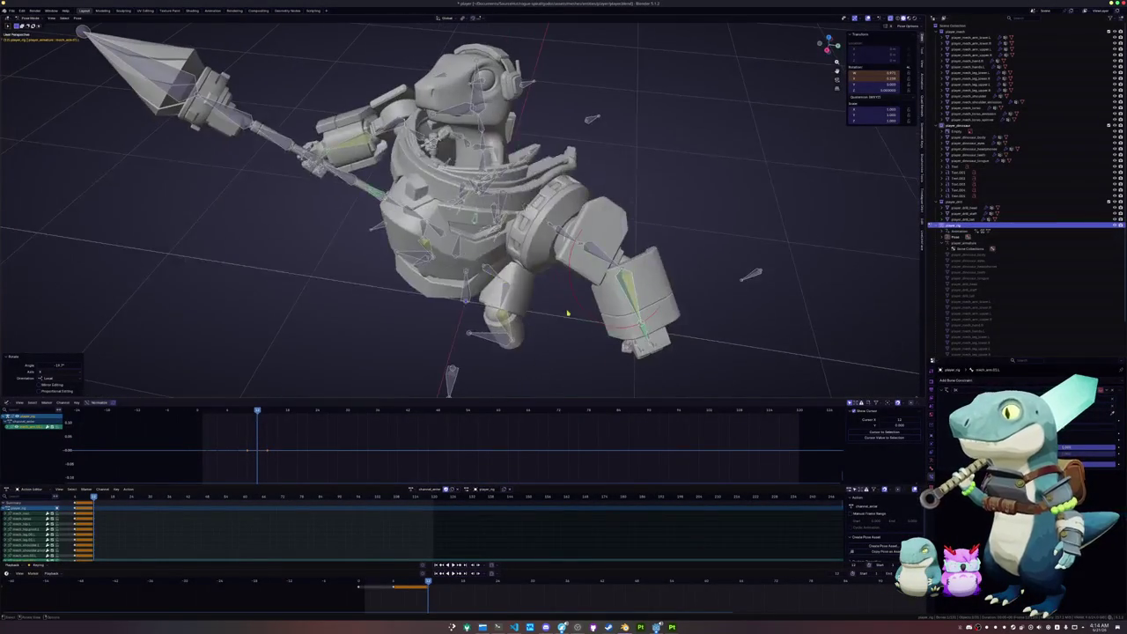
{"action": "middle_click_drag", "start_coordinate": [661, 358], "coordinate": [674, 330]}
{"action": "scroll", "coordinate": [678, 316], "scroll_direction": "up", "scroll_amount": 2}
{"action": "scroll", "coordinate": [681, 308], "scroll_direction": "up", "scroll_amount": 2}
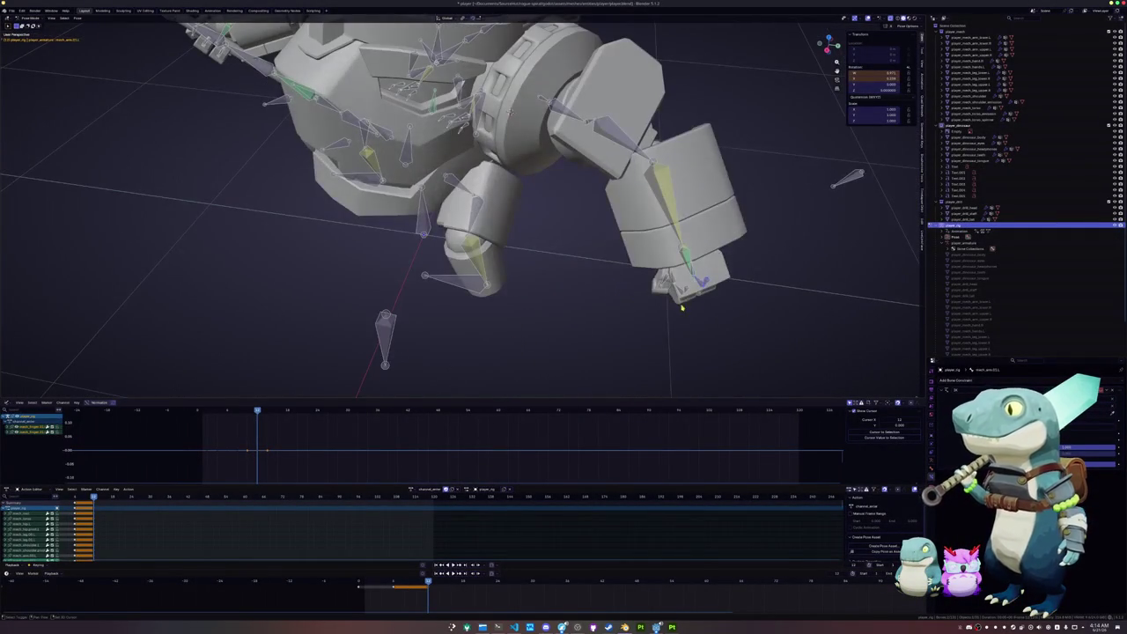
{"action": "middle_click_drag", "start_coordinate": [682, 308], "coordinate": [660, 295]}
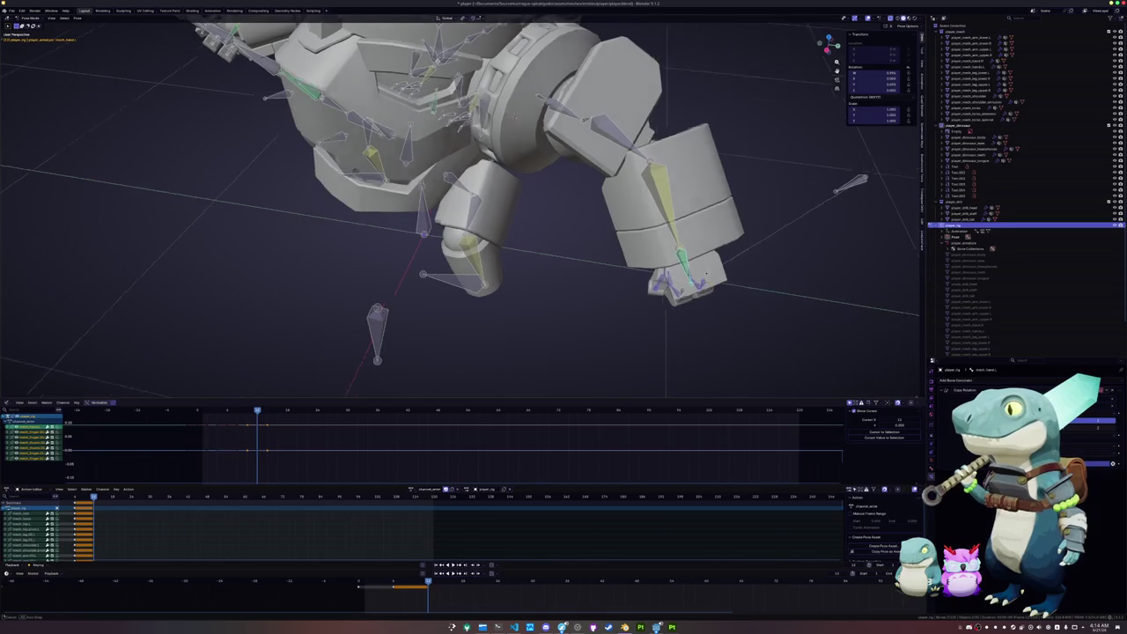
Curl the finger bones by rotating them around their local Z axis
{"action": "key", "text": "r"}
{"action": "key", "text": "z"}
{"action": "key", "text": "z"}
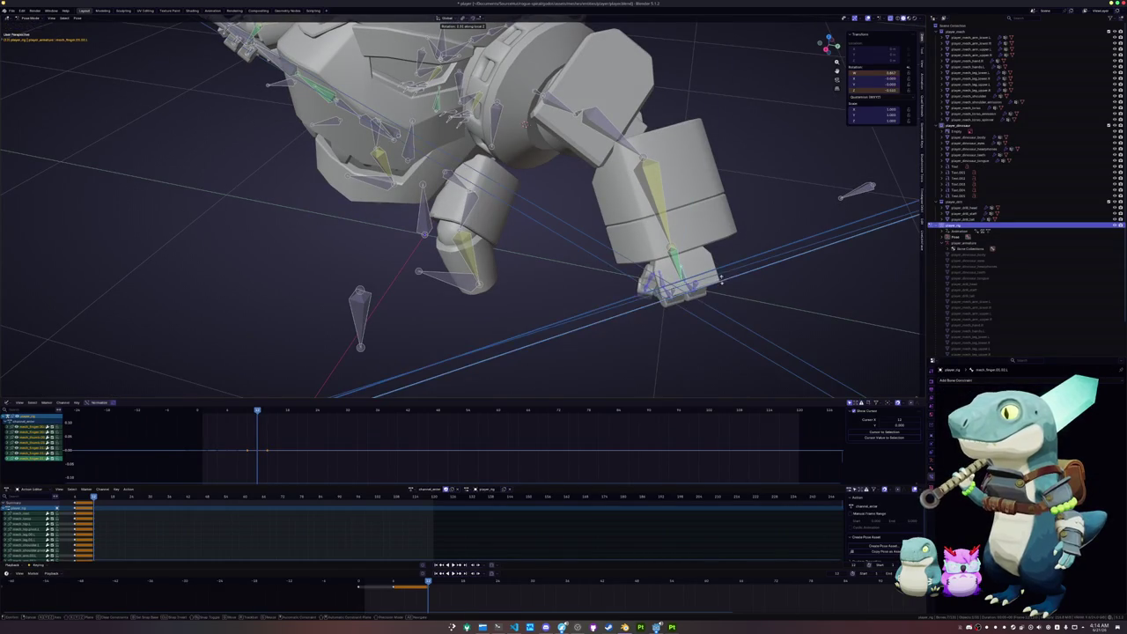
{"action": "left_click", "coordinate": [728, 224]}
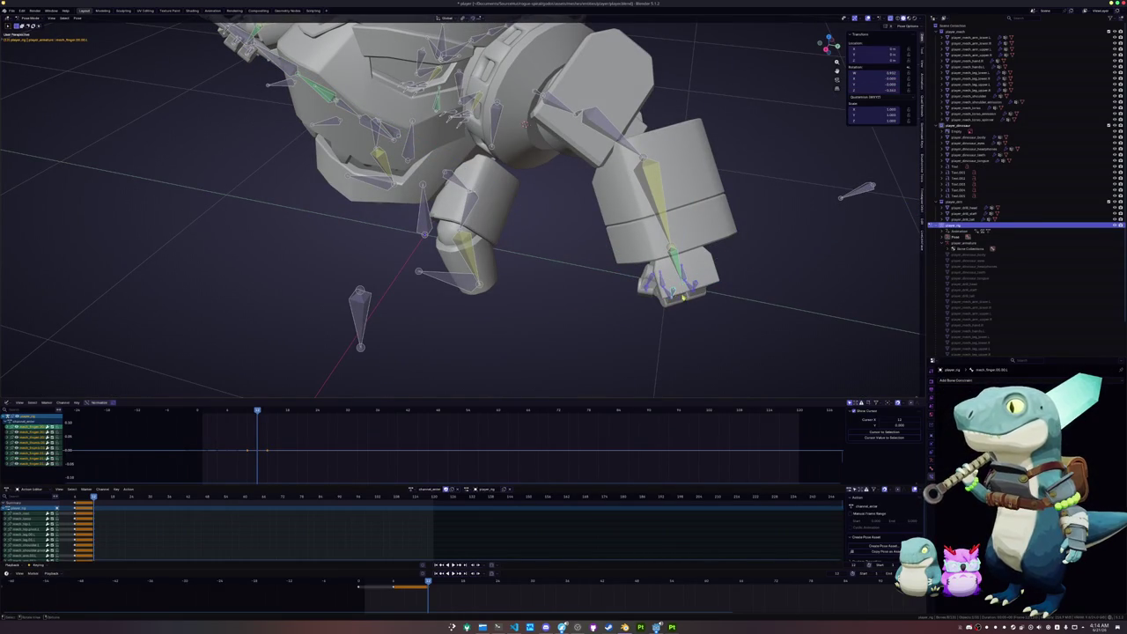
{"action": "key", "text": "z"}
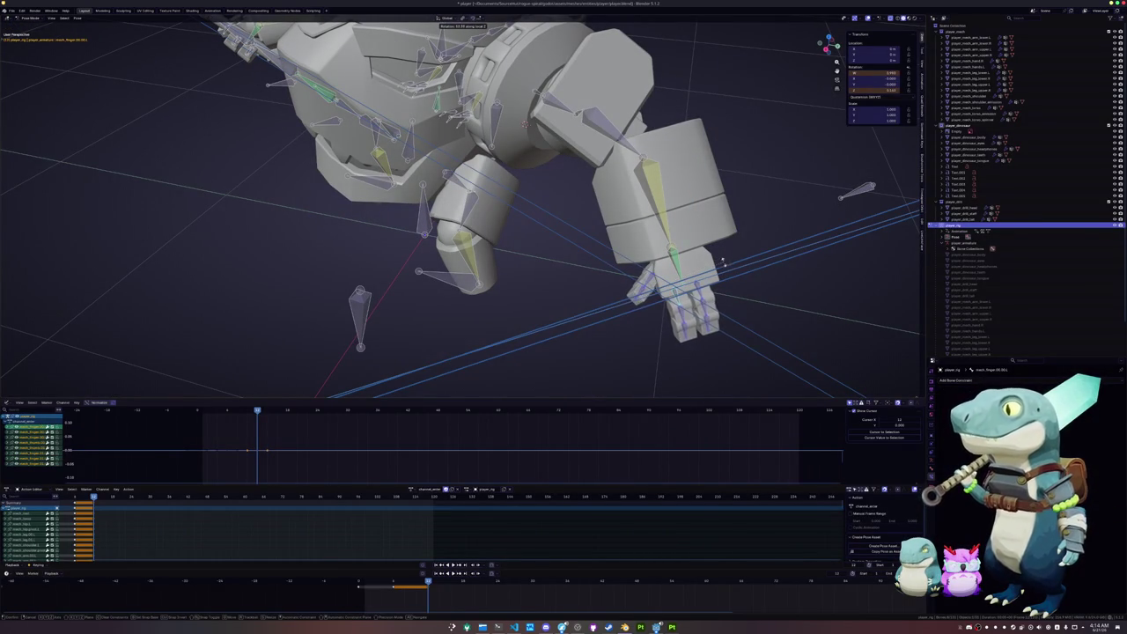
{"action": "left_click", "coordinate": [722, 262]}
Curl the thumb bones with a local Z rotation
{"action": "left_click", "coordinate": [641, 288]}
{"action": "key", "text": "r"}
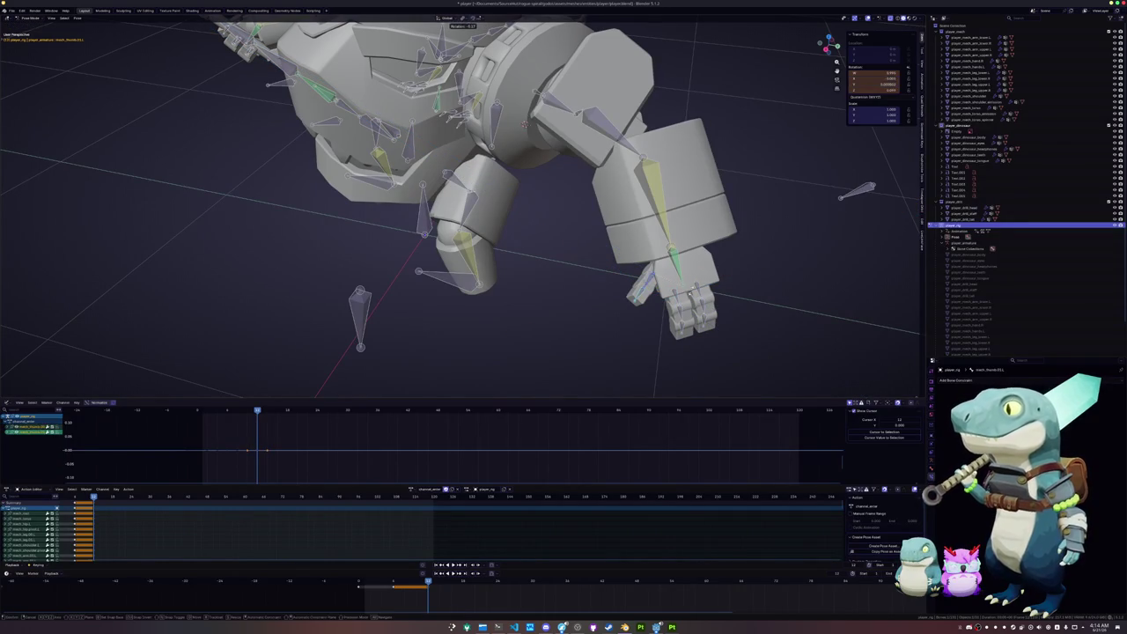
{"action": "key", "text": "z"}
{"action": "key", "text": "z"}
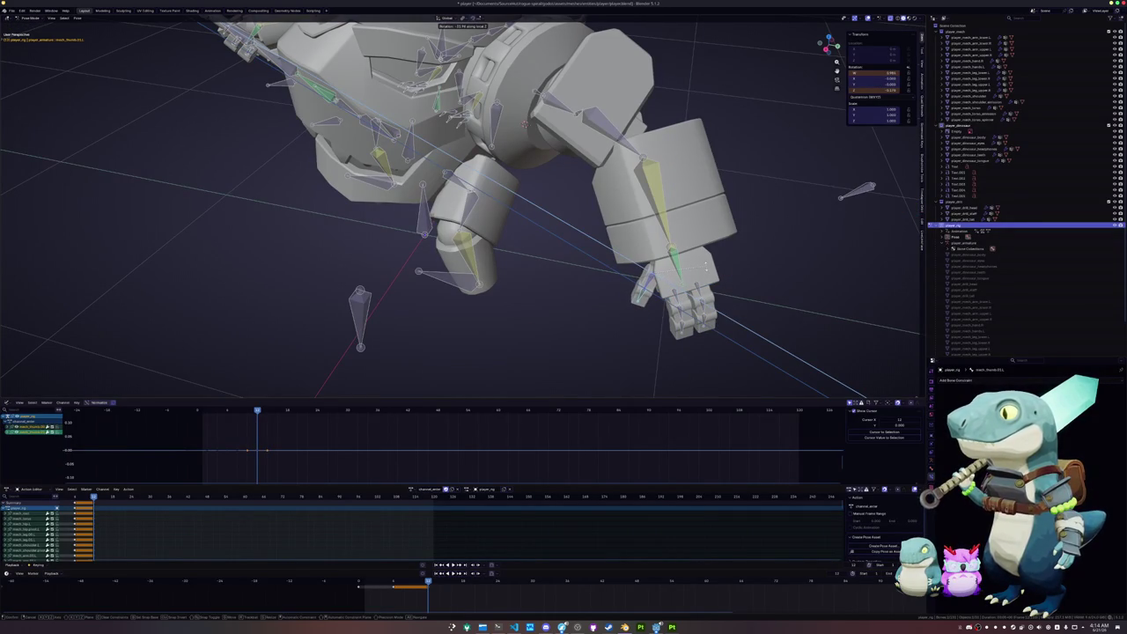
{"action": "left_click", "coordinate": [641, 288]}
Bend a single finger bone about X by 7.57°, then view the whole character
{"action": "left_click", "coordinate": [695, 300]}
{"action": "key", "text": "r"}
{"action": "key", "text": "x"}
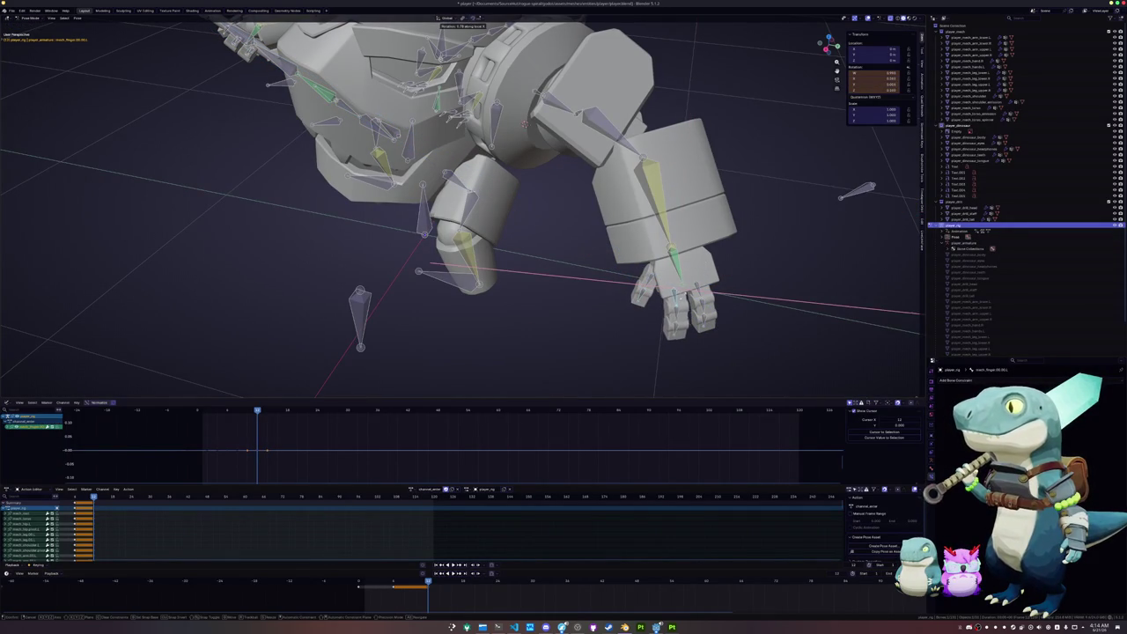
{"action": "left_click", "coordinate": [525, 124]}
{"action": "left_click", "coordinate": [716, 290]}
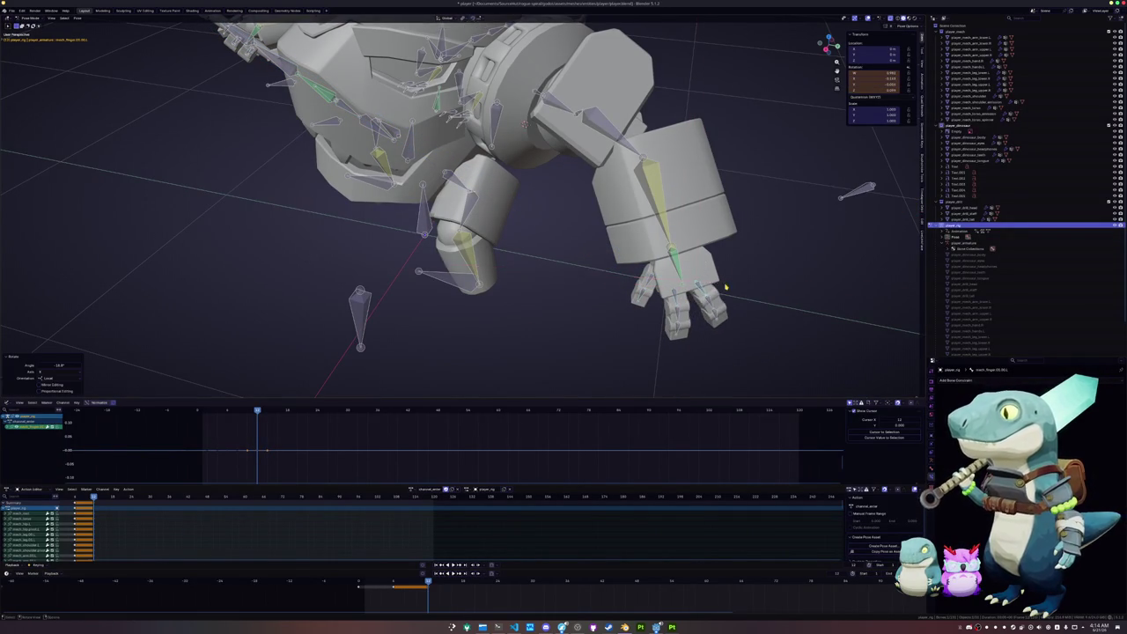
{"action": "mouse_move", "coordinate": [717, 291]}
{"action": "middle_mouse_down"}
{"action": "mouse_move", "coordinate": [534, 215]}
{"action": "mouse_move", "coordinate": [556, 285]}
{"action": "mouse_move", "coordinate": [546, 301]}
{"action": "middle_mouse_up"}
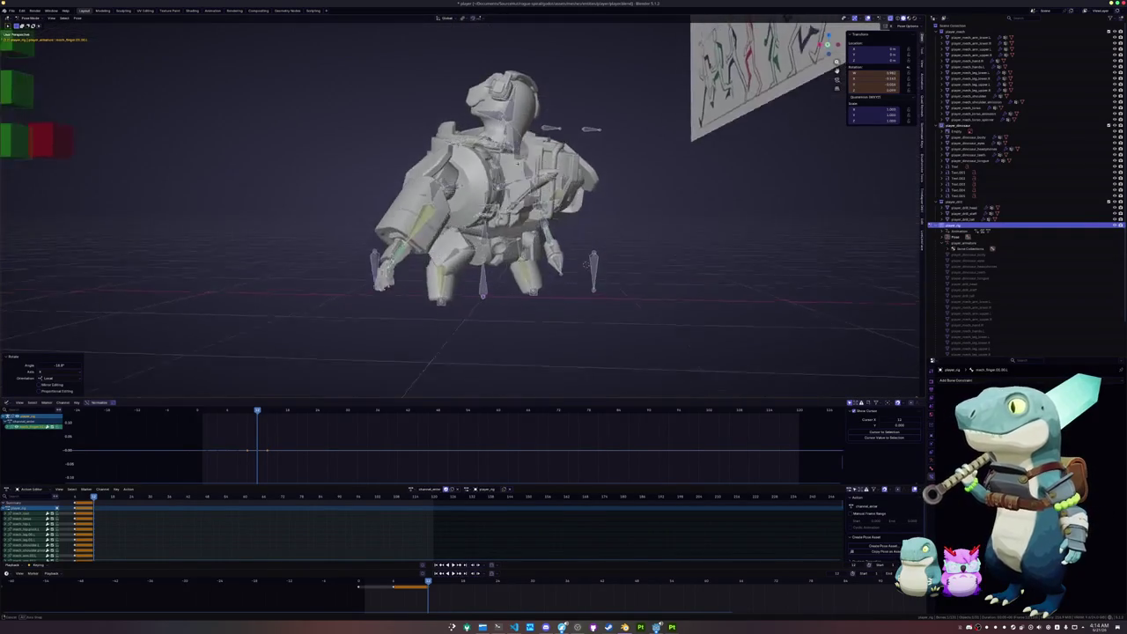
Rotate a torso bone slightly
{"action": "left_click", "coordinate": [546, 302]}
{"action": "scroll", "coordinate": [545, 301], "scroll_direction": "up", "scroll_amount": 3}
{"action": "scroll", "coordinate": [572, 264], "scroll_direction": "up", "scroll_amount": 2}
{"action": "key", "text": "r"}
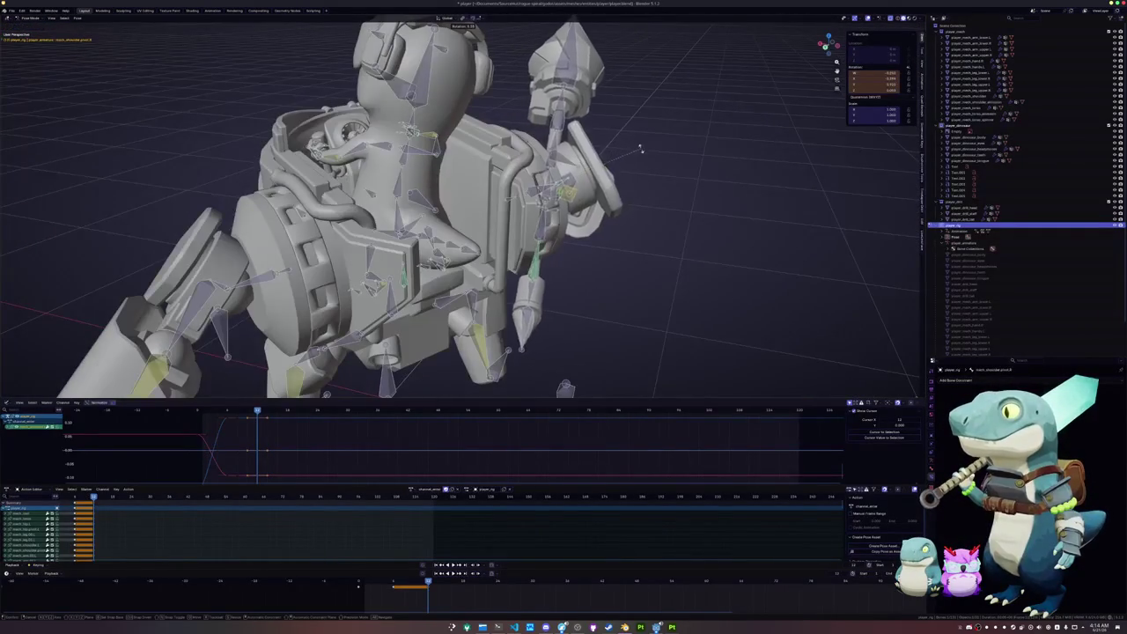
{"action": "left_click", "coordinate": [649, 151]}
Swing the leg bone around the global Z axis
{"action": "middle_click_drag", "start_coordinate": [648, 151], "coordinate": [577, 292]}
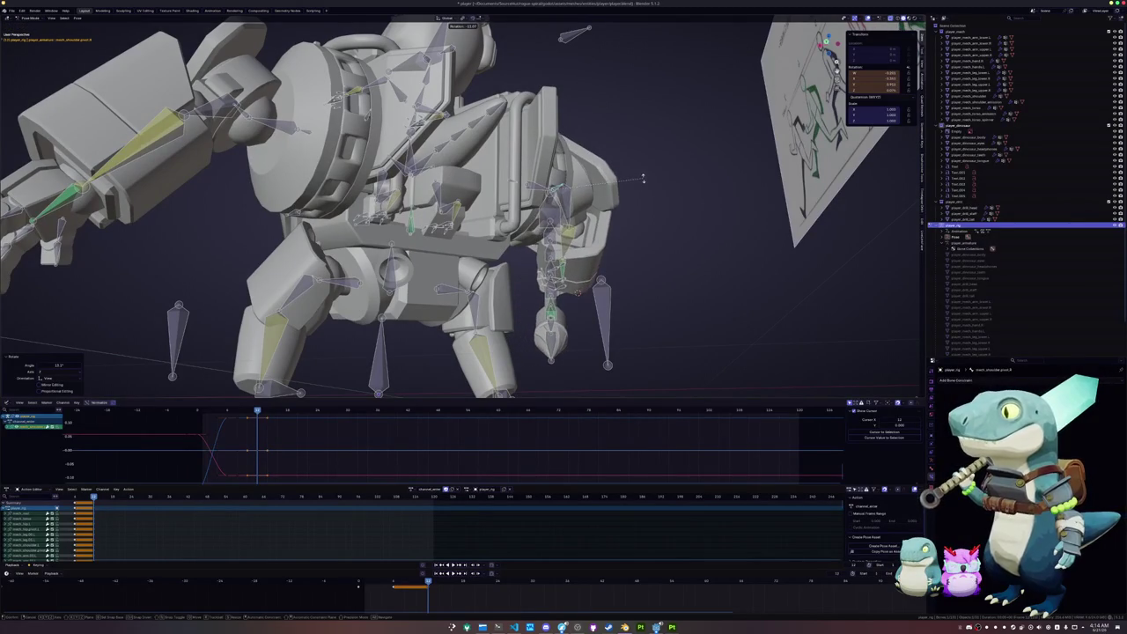
{"action": "key", "text": "z"}
{"action": "scroll", "coordinate": [656, 185], "scroll_direction": "up", "scroll_amount": 2}
{"action": "mouse_move", "coordinate": [661, 188]}
{"action": "middle_mouse_down"}
{"action": "mouse_move", "coordinate": [661, 221]}
{"action": "mouse_move", "coordinate": [652, 186]}
{"action": "mouse_move", "coordinate": [674, 183]}
{"action": "mouse_move", "coordinate": [666, 238]}
{"action": "mouse_move", "coordinate": [628, 258]}
{"action": "mouse_move", "coordinate": [534, 255]}
{"action": "middle_mouse_up"}
{"action": "left_click", "coordinate": [674, 183]}
Rotate the shoulder pivot a few more degrees, then select another rig bone
{"action": "key", "text": "r"}
{"action": "scroll", "coordinate": [628, 259], "scroll_direction": "down", "scroll_amount": 3}
{"action": "left_click", "coordinate": [628, 234]}
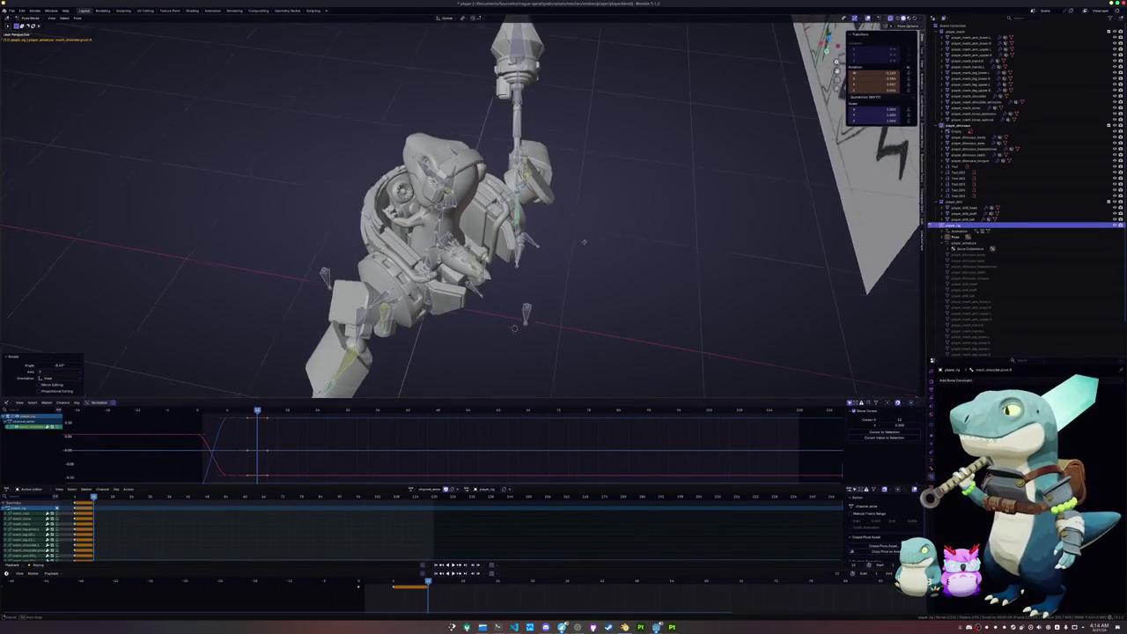
{"action": "mouse_move", "coordinate": [431, 150]}
{"action": "middle_mouse_down"}
{"action": "mouse_move", "coordinate": [572, 229]}
{"action": "mouse_move", "coordinate": [589, 169]}
{"action": "middle_mouse_up"}
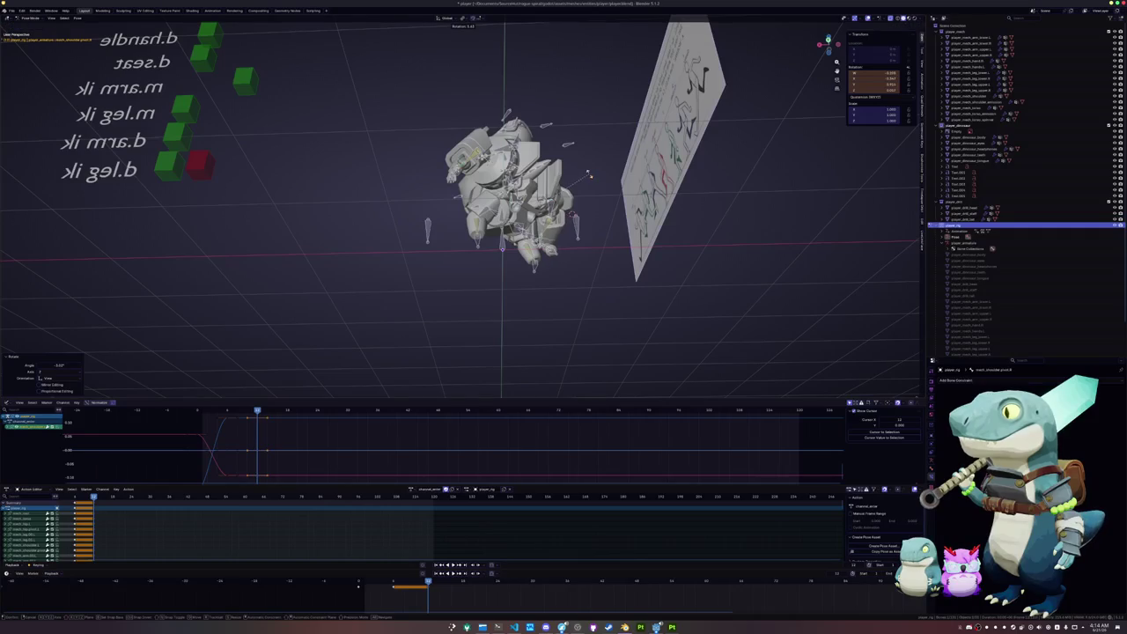
{"action": "mouse_move", "coordinate": [589, 176]}
{"action": "middle_mouse_down"}
{"action": "mouse_move", "coordinate": [252, 255]}
{"action": "mouse_move", "coordinate": [386, 264]}
{"action": "mouse_move", "coordinate": [418, 249]}
{"action": "mouse_move", "coordinate": [607, 287]}
{"action": "middle_mouse_up"}
{"action": "left_click", "coordinate": [608, 287]}
Undo the last change and turn the leg bone around global Z
{"action": "scroll", "coordinate": [528, 202], "scroll_direction": "up", "scroll_amount": 5}
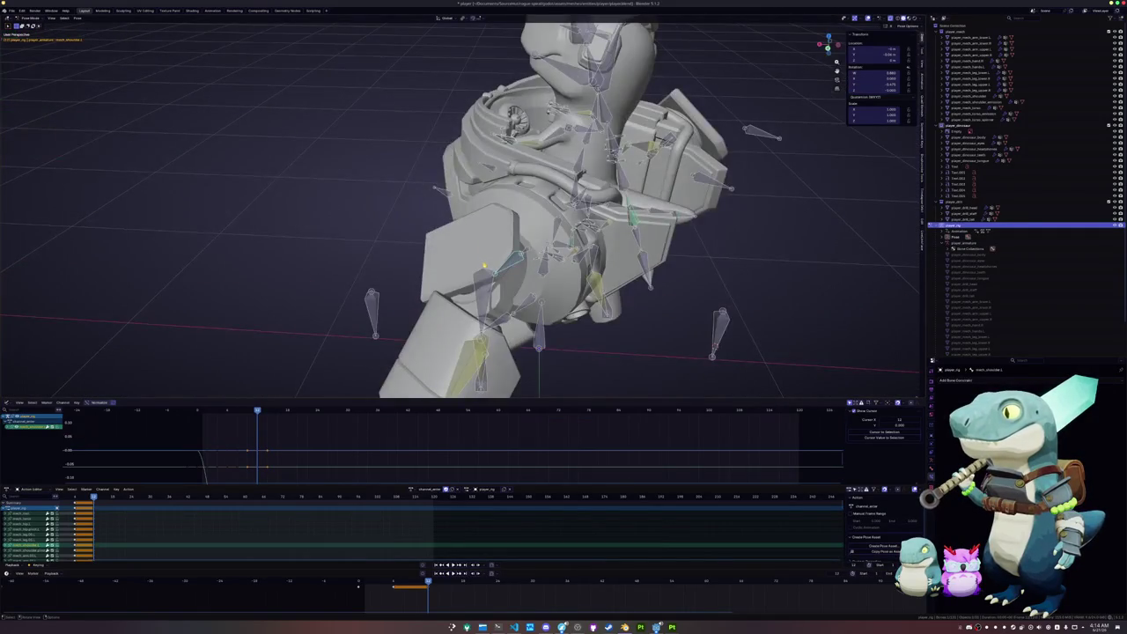
{"action": "key", "text": "ctrl+z"}
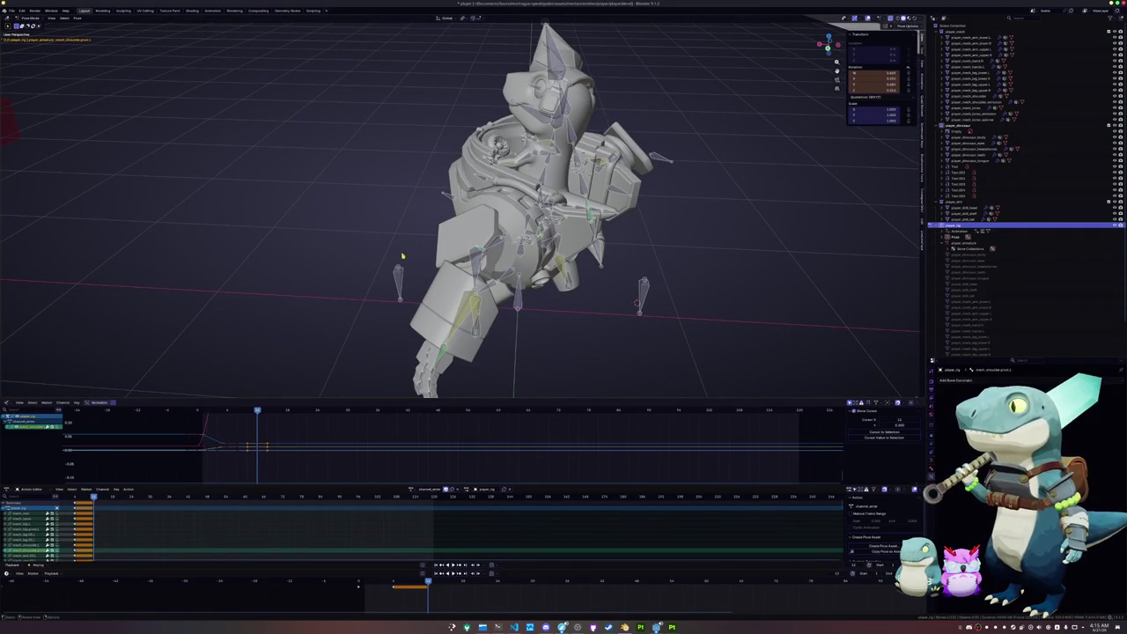
{"action": "key", "text": "r"}
{"action": "key", "text": "z"}
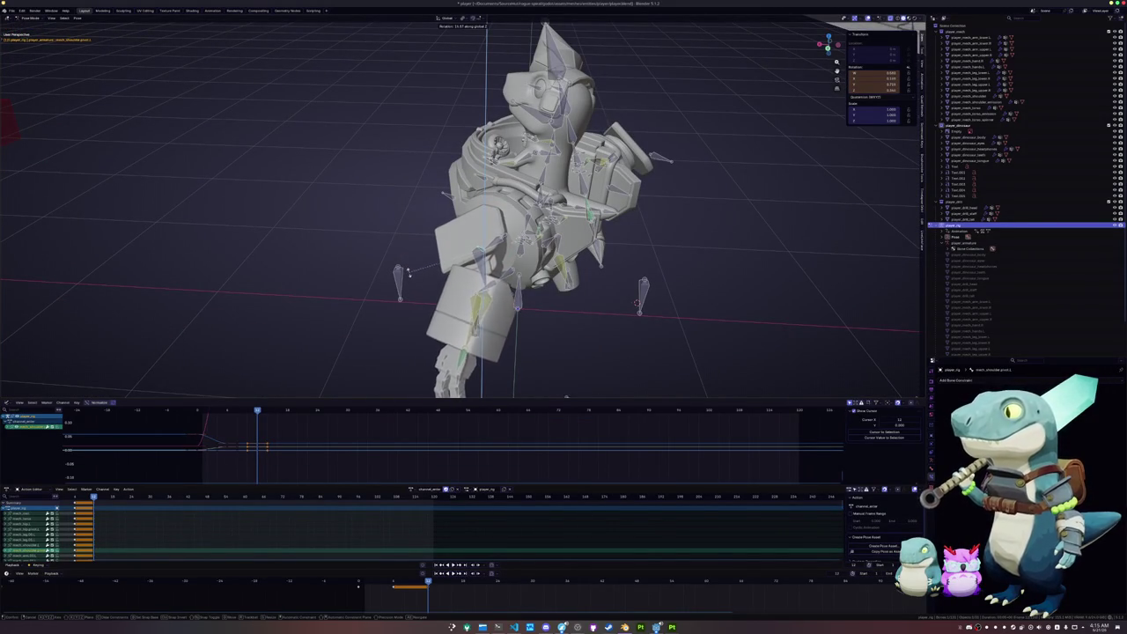
{"action": "left_click", "coordinate": [408, 273]}
Shift the arm bone along the Y axis
{"action": "middle_click_drag", "start_coordinate": [409, 273], "coordinate": [669, 264]}
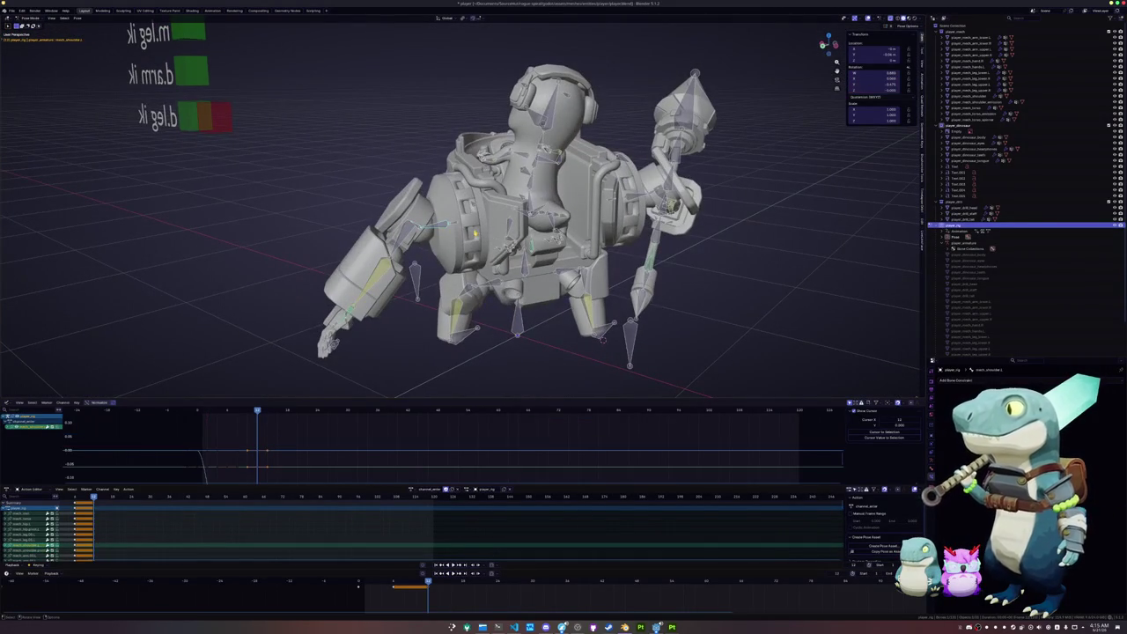
{"action": "key", "text": "y"}
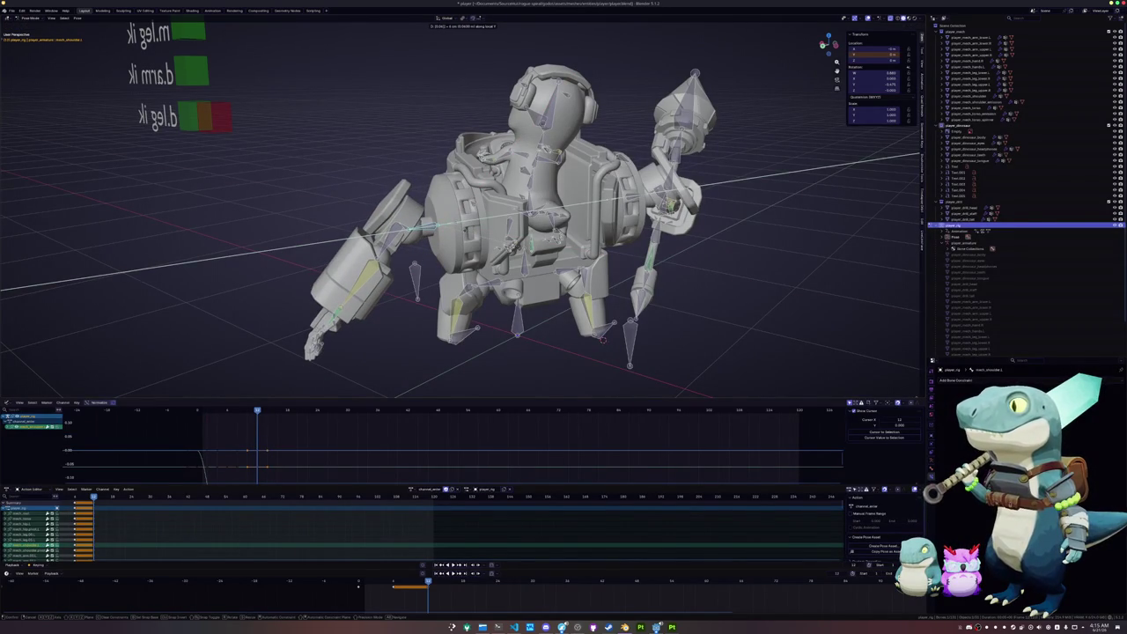
{"action": "left_click", "coordinate": [466, 233]}
{"action": "middle_click_drag", "start_coordinate": [465, 233], "coordinate": [642, 306]}
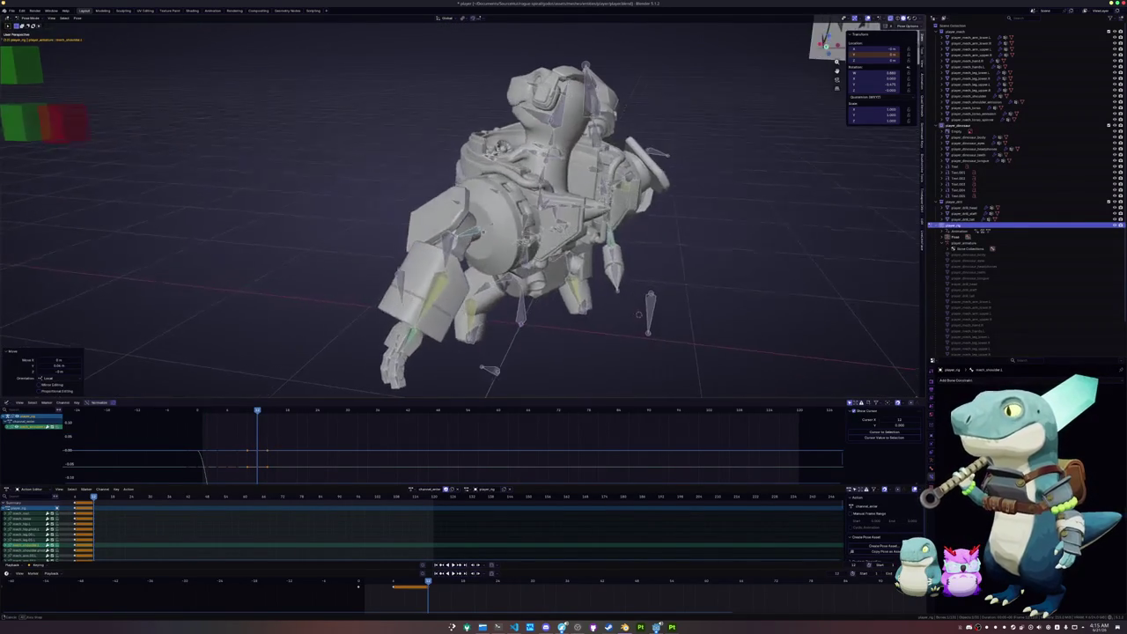
Tilt the head bone on X, then turn it around its local Z axis
{"action": "key", "text": "r"}
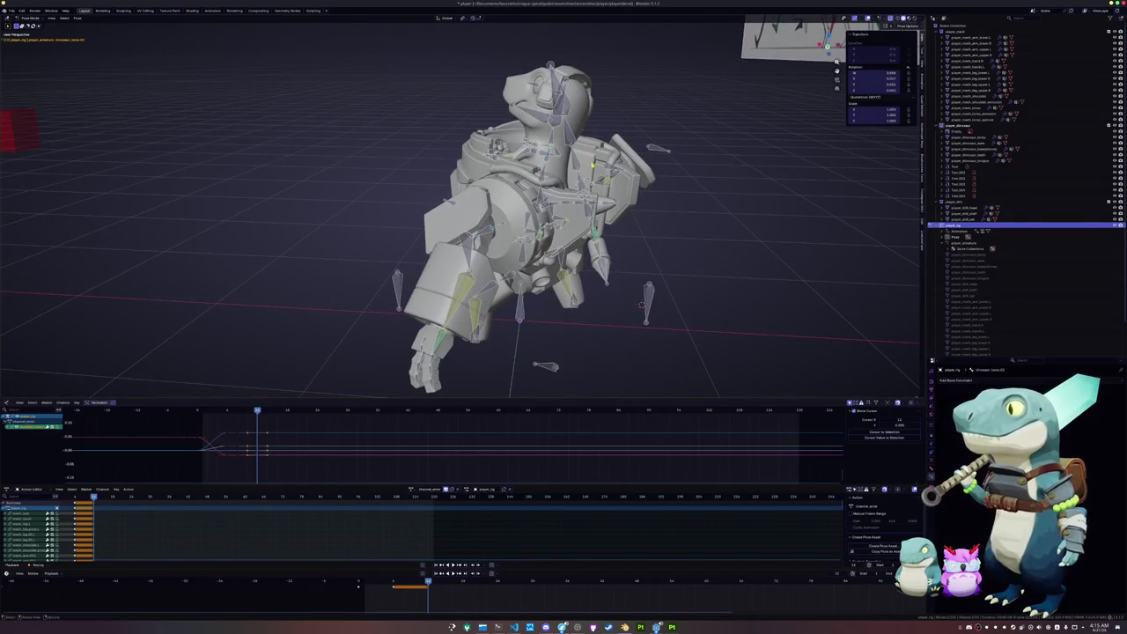
{"action": "key", "text": "x"}
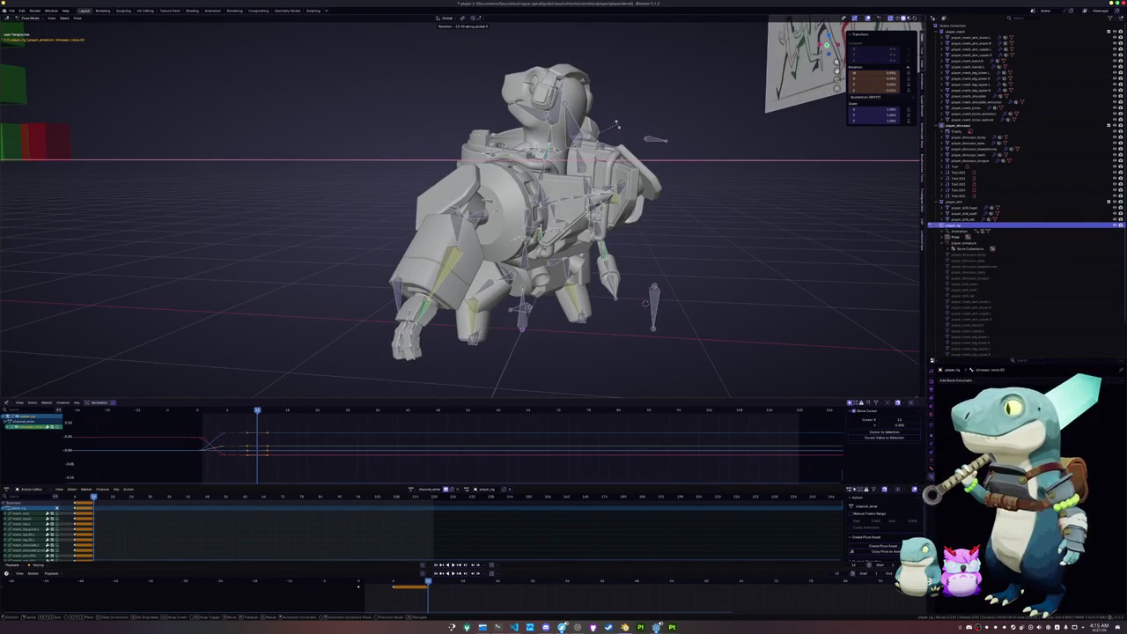
{"action": "key", "text": "z"}
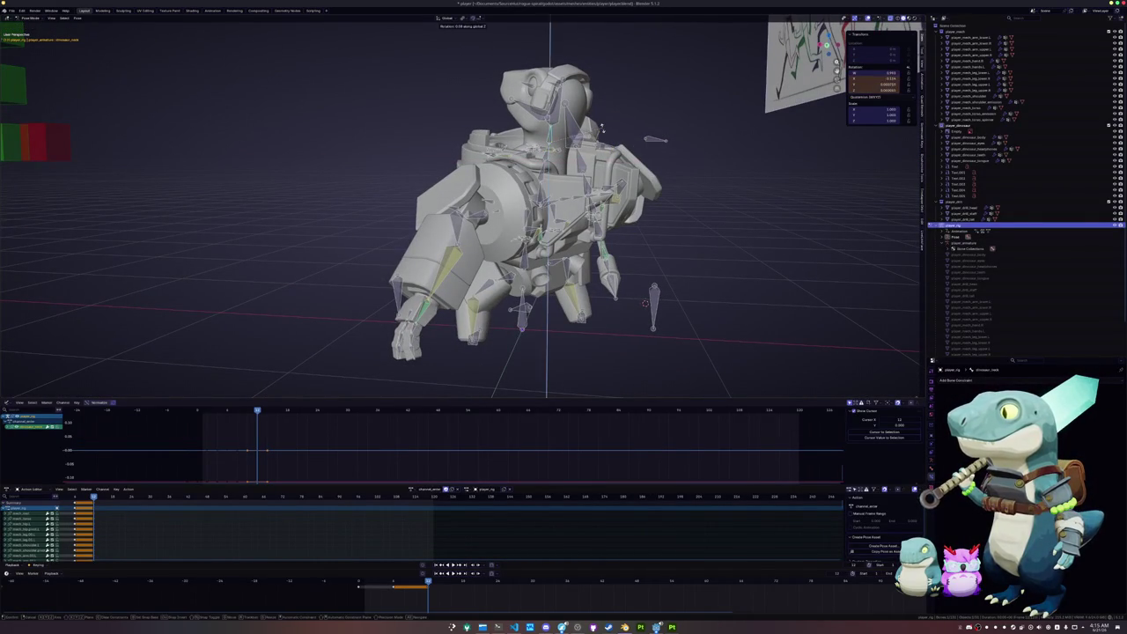
{"action": "key", "text": "z"}
{"action": "key", "text": "z"}
{"action": "key", "text": "z"}
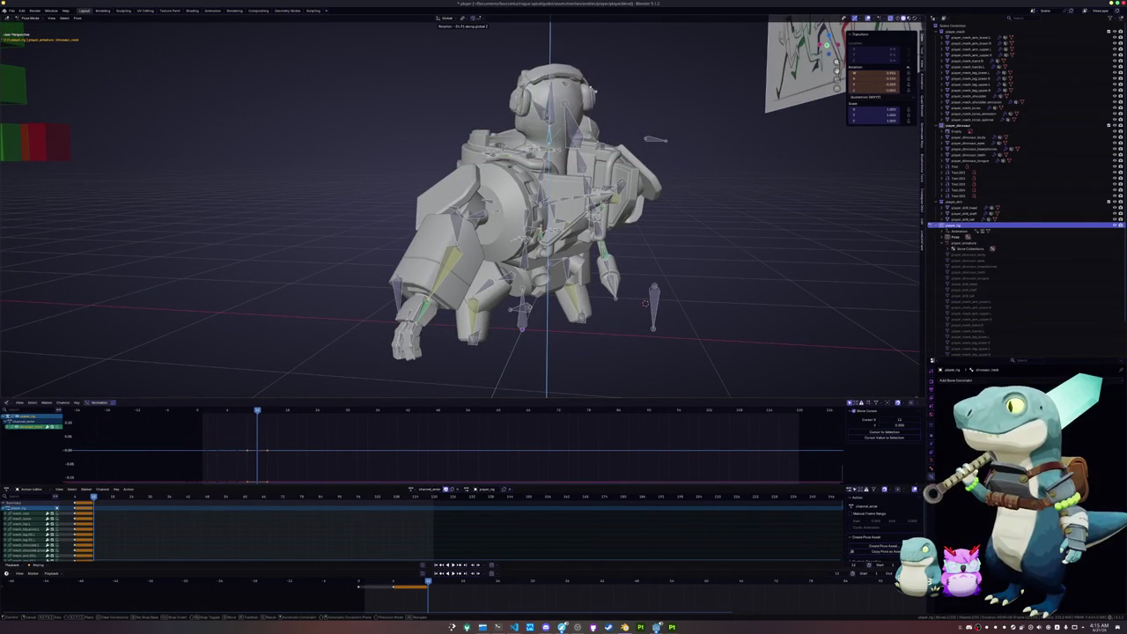
{"action": "key", "text": "Return"}
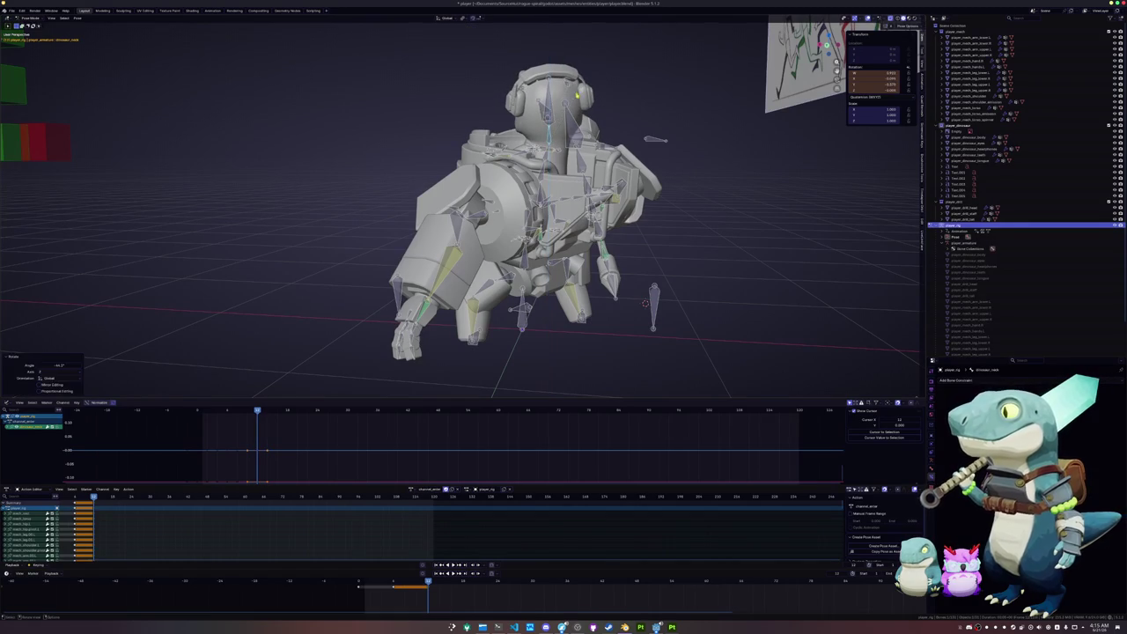
Insert a rotation keyframe for the new head pose
{"action": "key", "text": "i"}
{"action": "key", "text": "r"}
{"action": "key", "text": "Return"}
{"action": "middle_click_drag", "start_coordinate": [457, 211], "coordinate": [563, 220]}
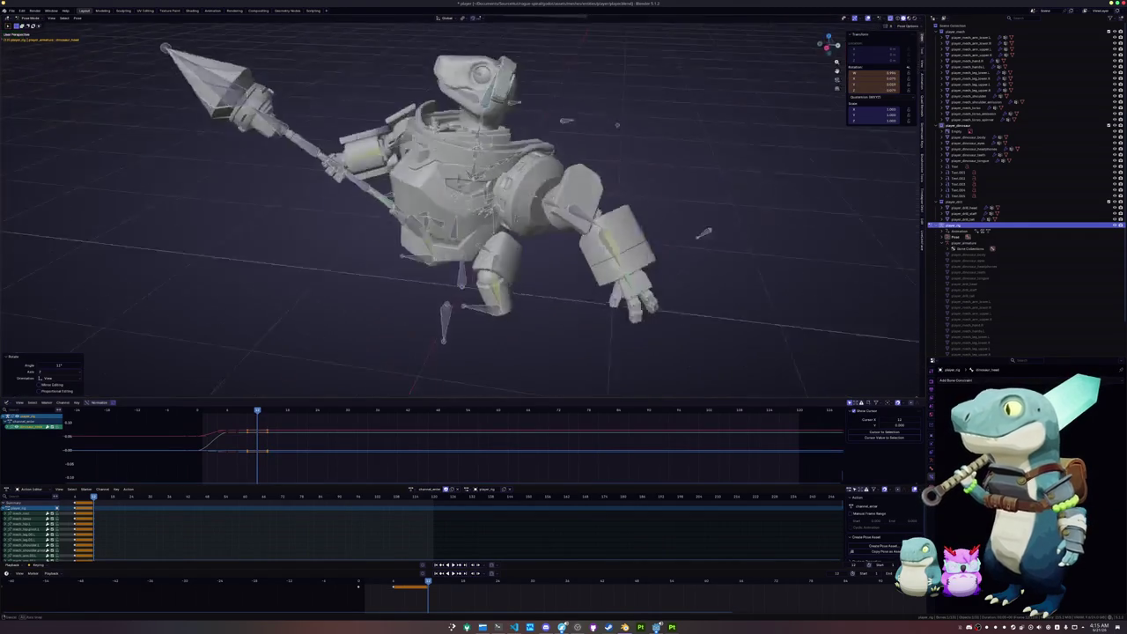
Rotate the head bone further around global X
{"action": "key", "text": "r"}
{"action": "key", "text": "x"}
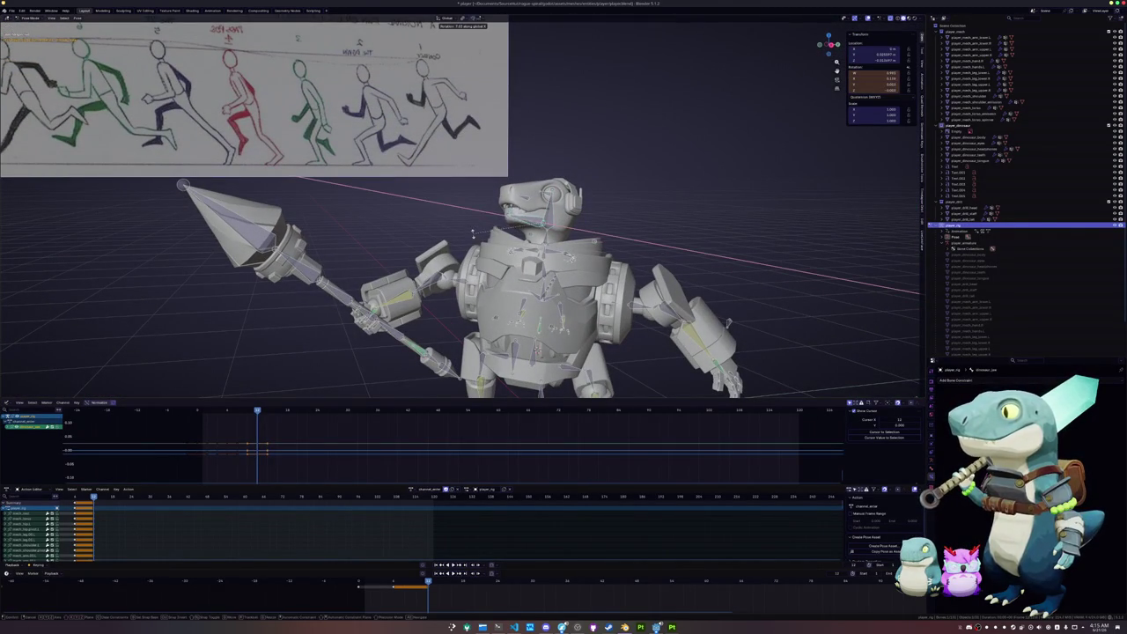
{"action": "key", "text": "Return"}
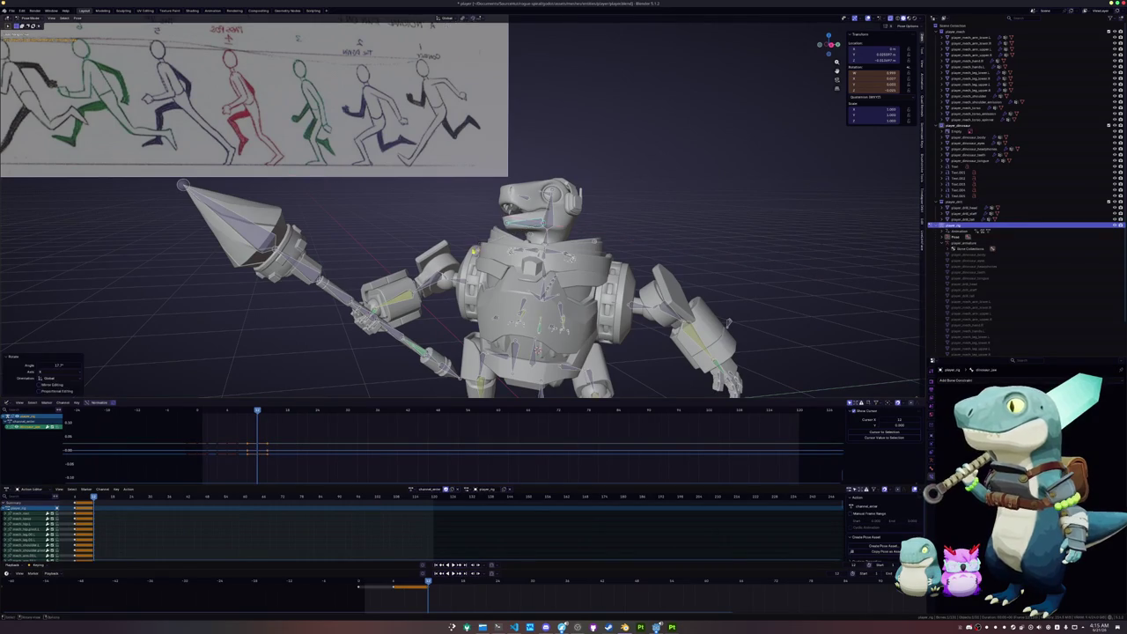
{"action": "middle_click_drag", "start_coordinate": [458, 264], "coordinate": [528, 246]}
{"action": "middle_click_drag", "start_coordinate": [476, 220], "coordinate": [493, 194]}
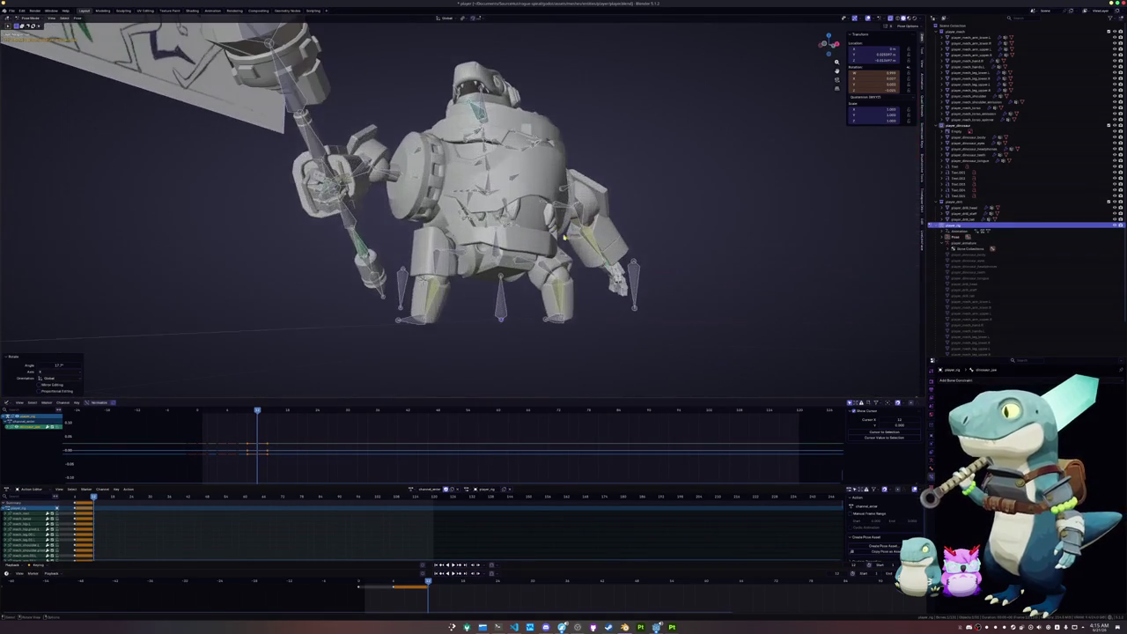
Move a single leg bone vertically along Z to a new position
{"action": "key", "text": "a"}
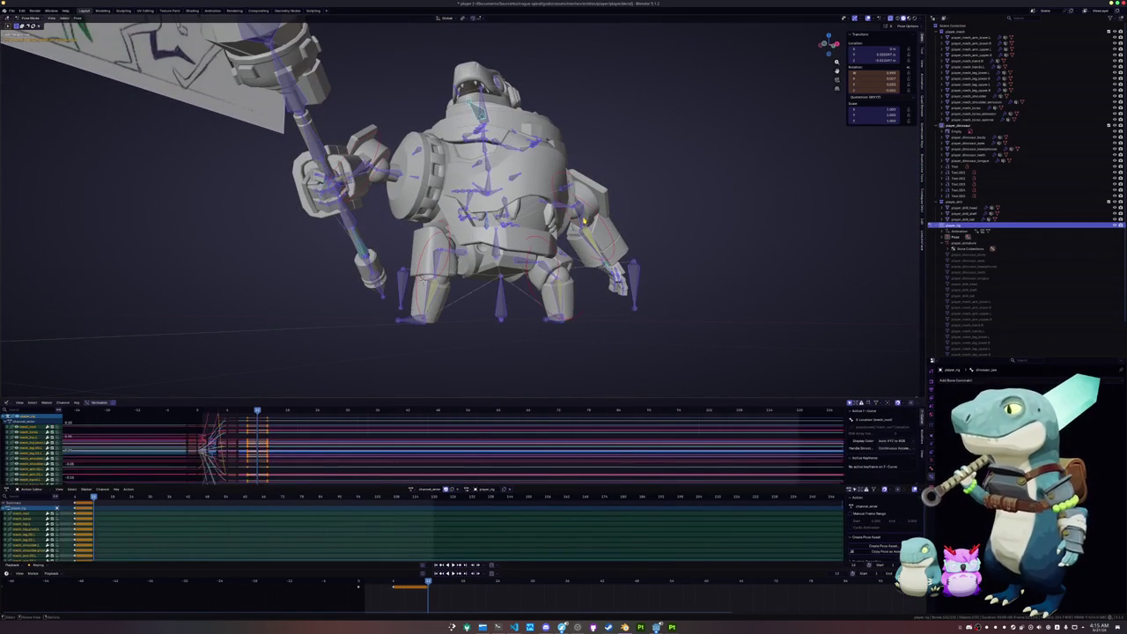
{"action": "middle_click_drag", "start_coordinate": [475, 229], "coordinate": [508, 269]}
{"action": "left_click", "coordinate": [410, 227]}
{"action": "key", "text": "g"}
{"action": "key", "text": "z"}
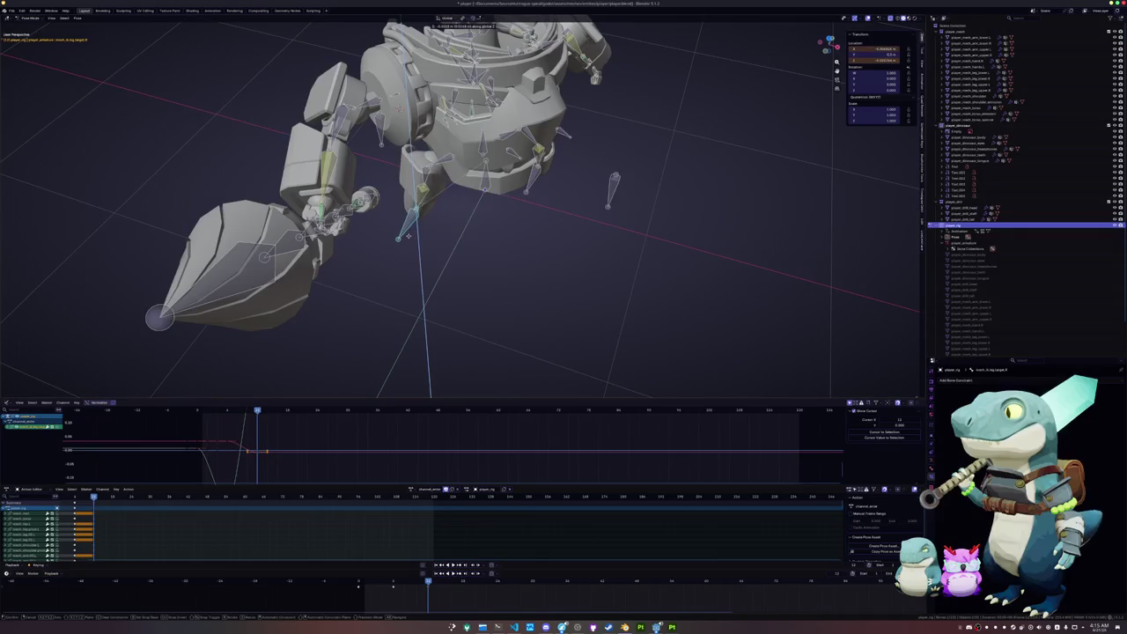
{"action": "middle_click_drag", "start_coordinate": [409, 235], "coordinate": [440, 255]}
{"action": "scroll", "coordinate": [440, 255], "scroll_direction": "up", "scroll_amount": 3}
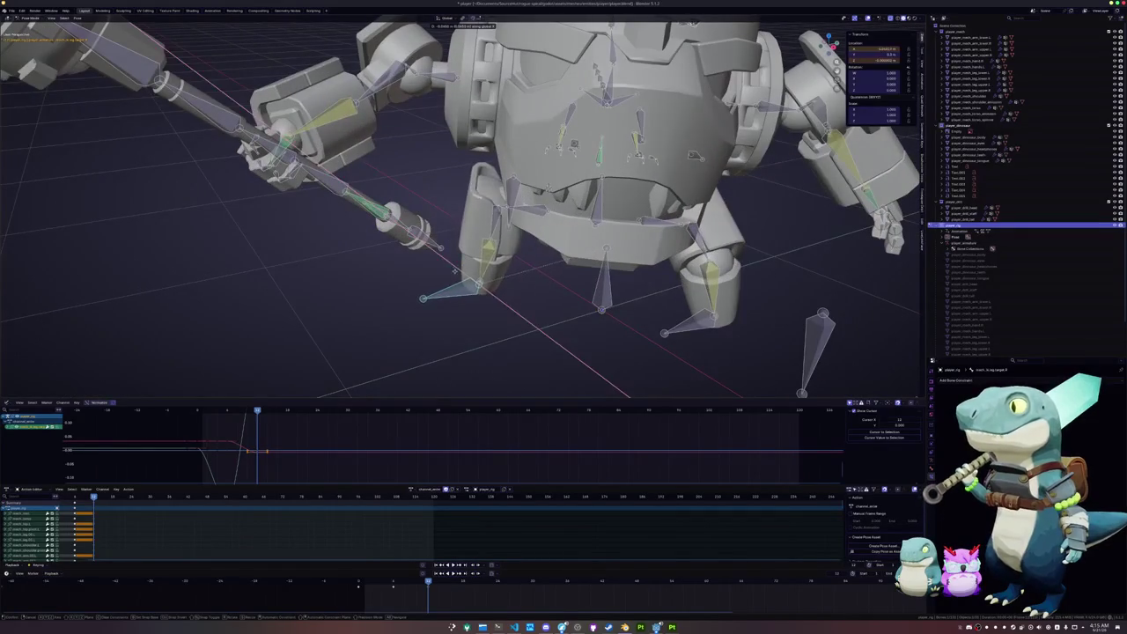
{"action": "key", "text": "z"}
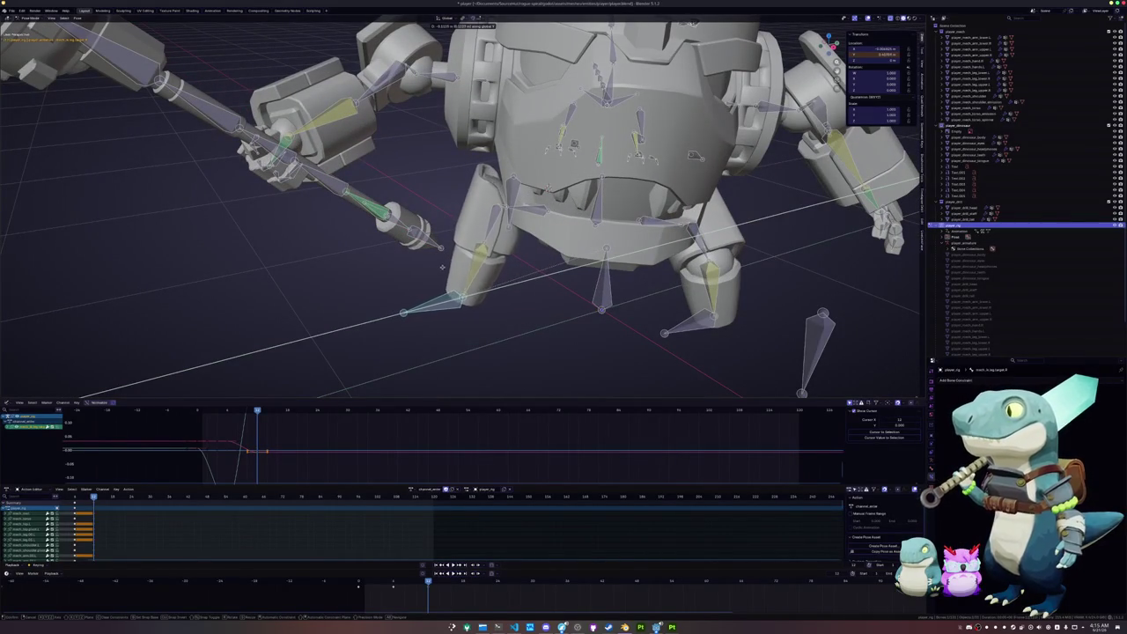
{"action": "left_click", "coordinate": [454, 263]}
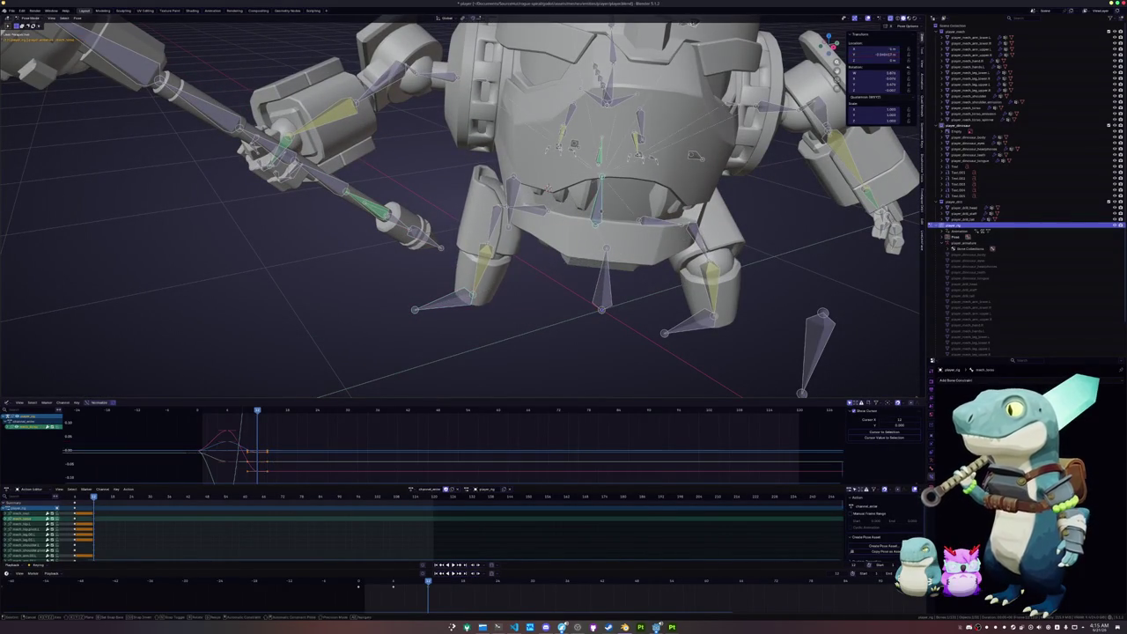
Move the leg bone along one locked axis
{"action": "key", "text": "g"}
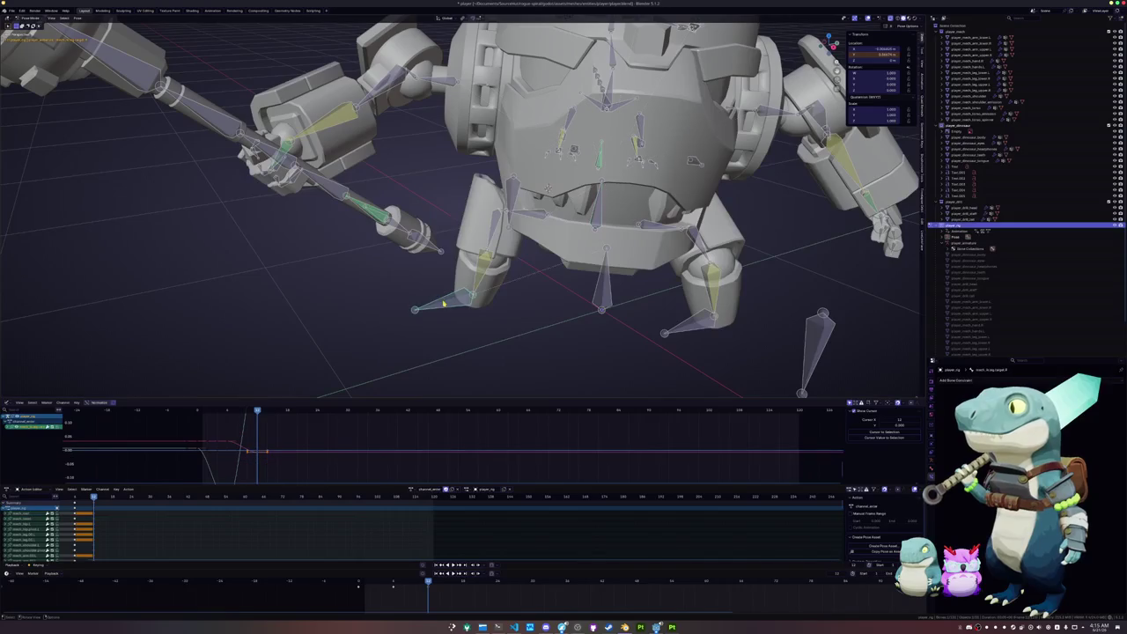
{"action": "key", "text": "y"}
{"action": "key", "text": "Return"}
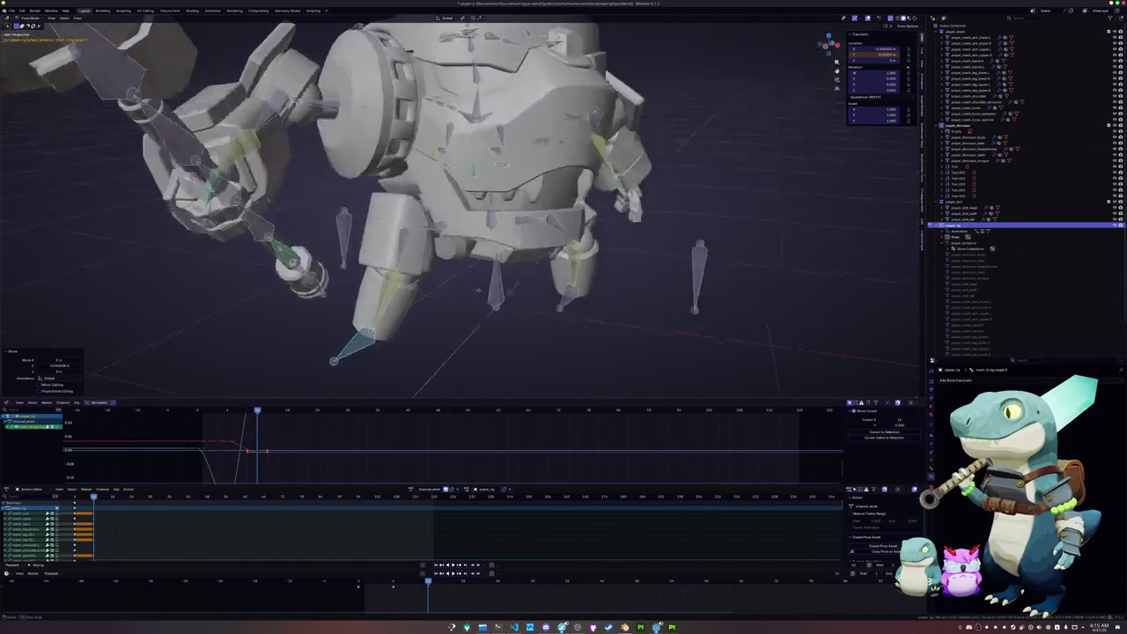
{"action": "middle_click_drag", "start_coordinate": [458, 291], "coordinate": [457, 176]}
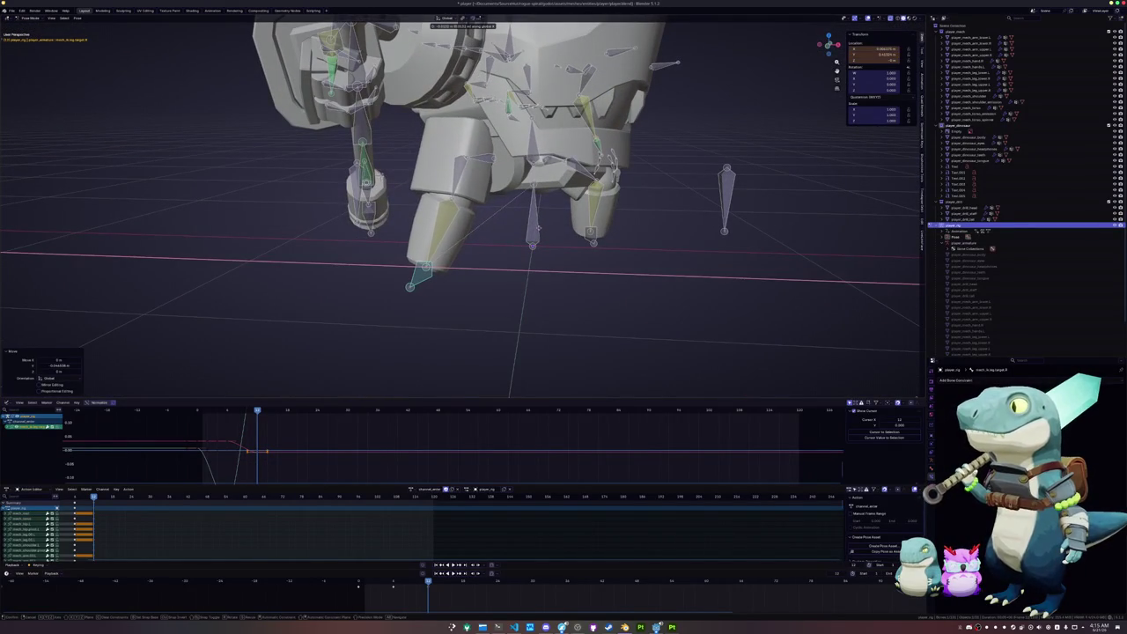
{"action": "left_click", "coordinate": [539, 229]}
Nudge a bone and the foot bone along X, then select all bones
{"action": "key", "text": "g"}
{"action": "key", "text": "x"}
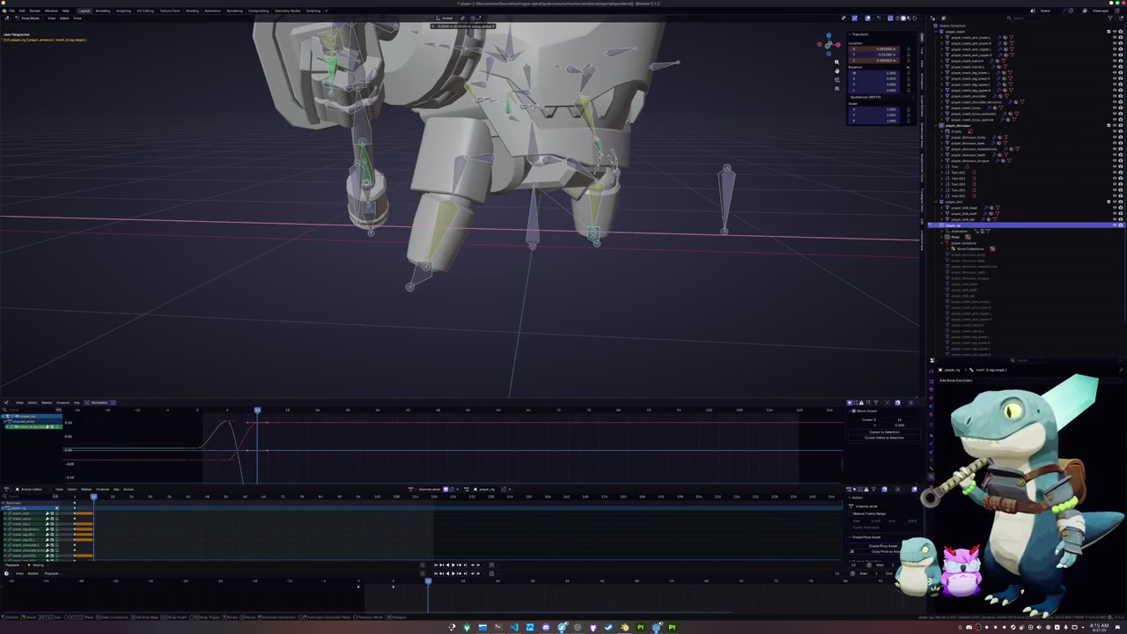
{"action": "left_click", "coordinate": [595, 240]}
{"action": "left_click", "coordinate": [431, 276]}
{"action": "key", "text": "g"}
{"action": "key", "text": "x"}
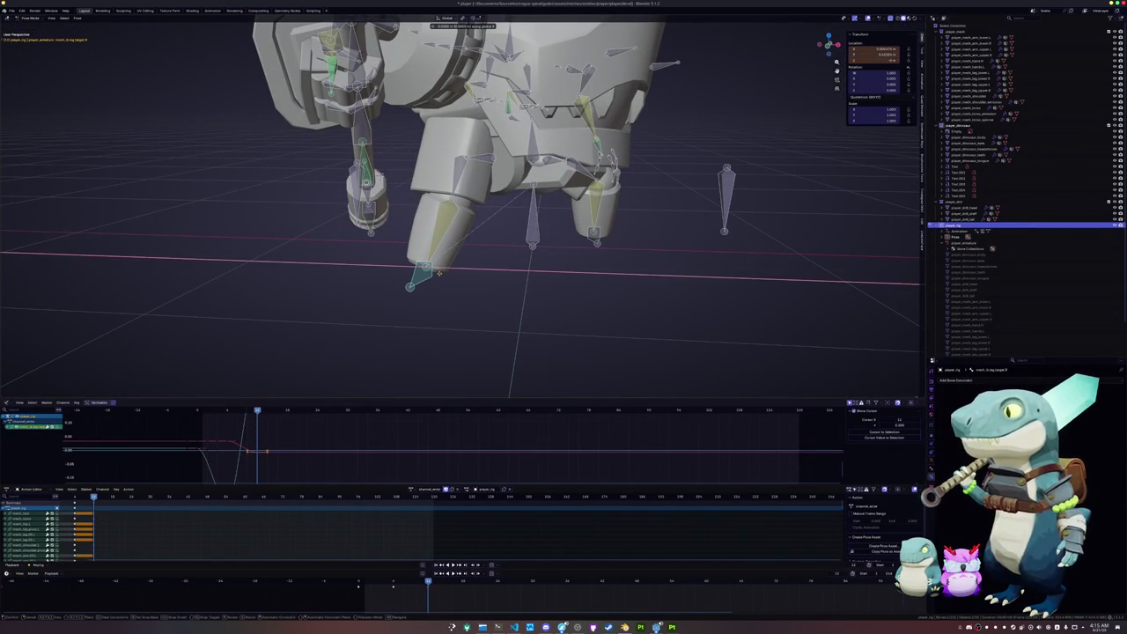
{"action": "left_click", "coordinate": [435, 270]}
{"action": "middle_click_drag", "start_coordinate": [435, 270], "coordinate": [510, 272]}
{"action": "scroll", "coordinate": [469, 268], "scroll_direction": "down", "scroll_amount": 5}
{"action": "key", "text": "a"}
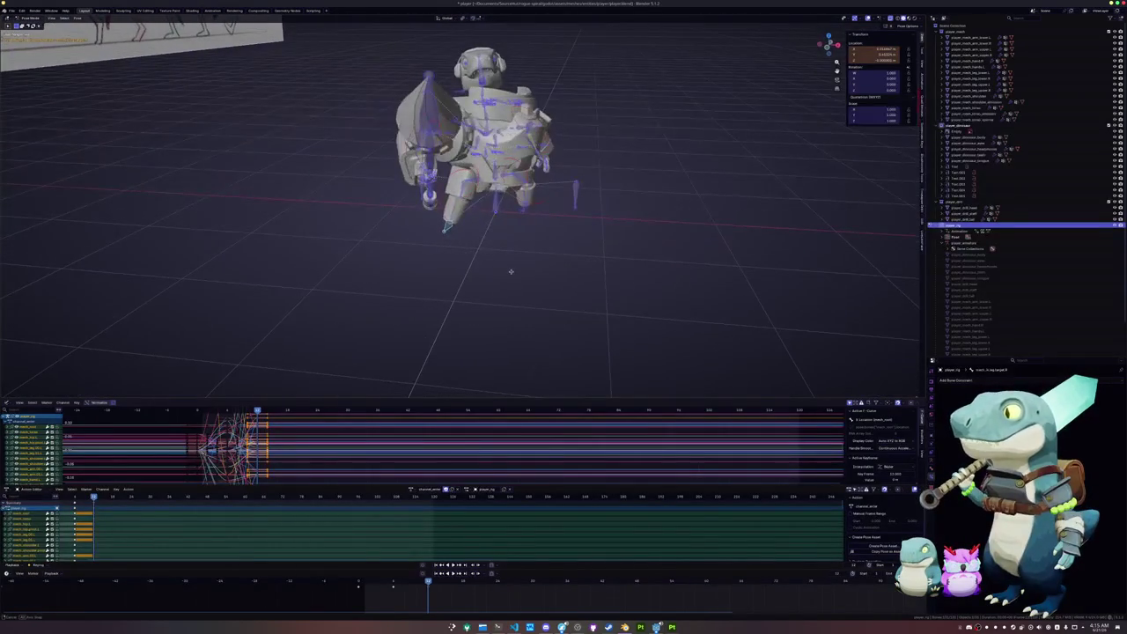
Keyframe every bone on the current frame and play back the run
{"action": "key", "text": "i"}
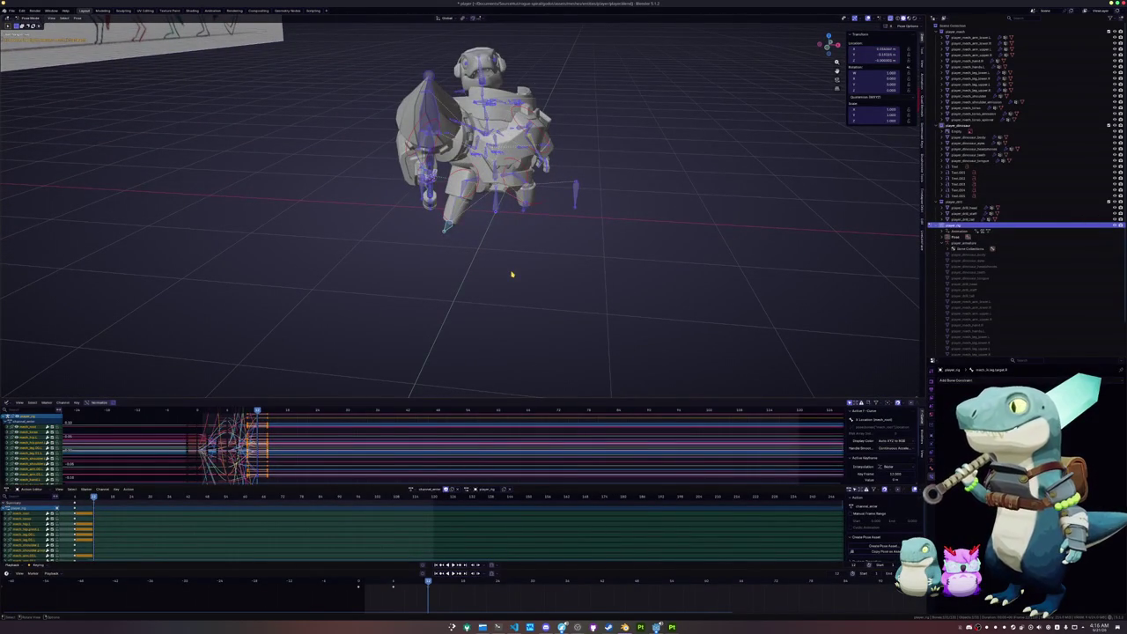
{"action": "key", "text": "shift+ctrl+space"}
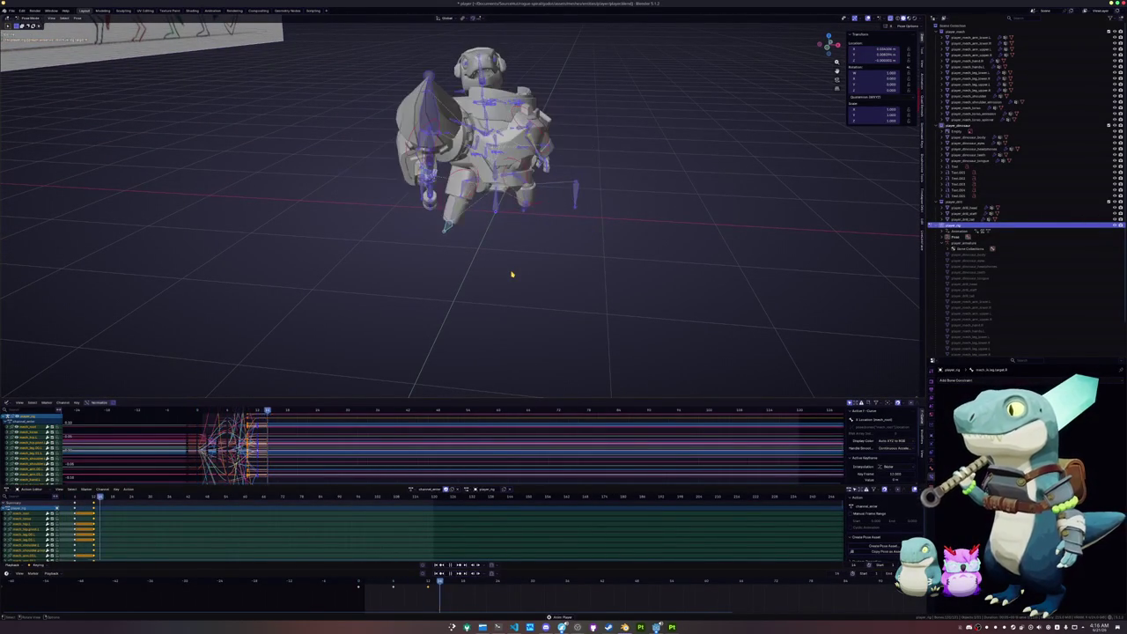
{"action": "mouse_move", "coordinate": [505, 377]}
{"action": "middle_mouse_down"}
{"action": "mouse_move", "coordinate": [467, 310]}
{"action": "mouse_move", "coordinate": [402, 425]}
{"action": "middle_mouse_up"}
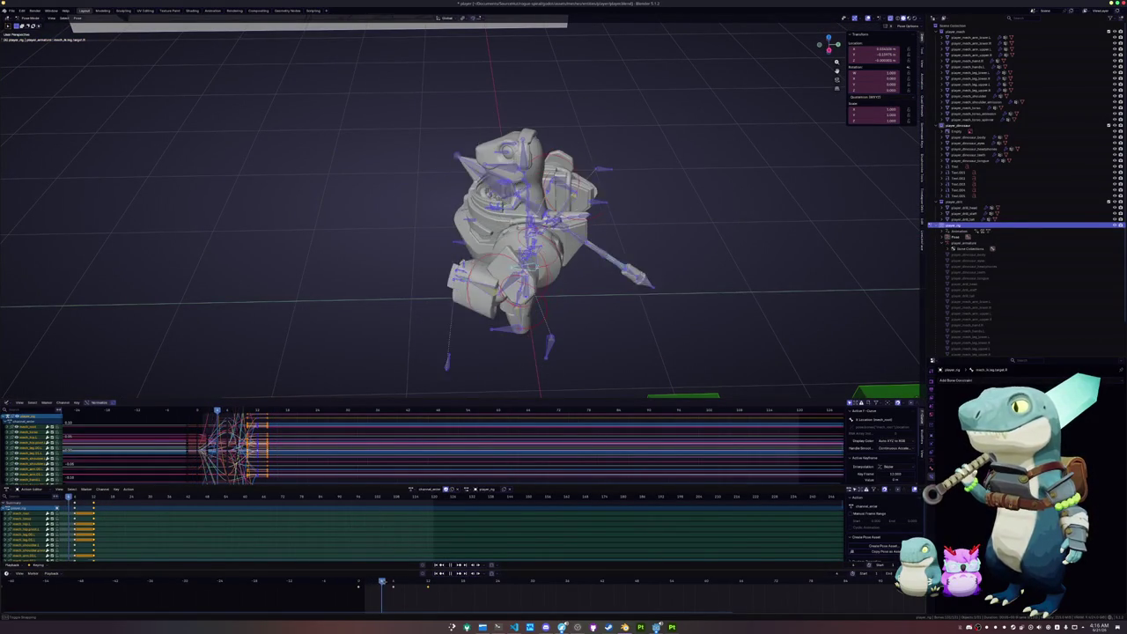
Scale the selected keys to slow the timing, then jump to a later frame
{"action": "key", "text": "s"}
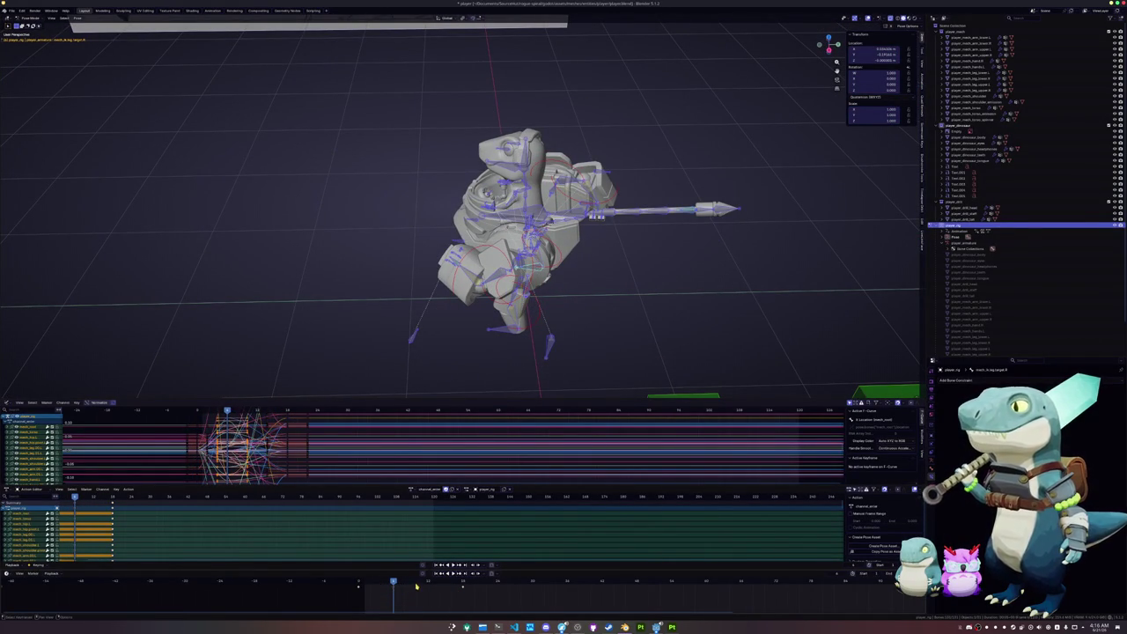
{"action": "left_click", "coordinate": [417, 585]}
{"action": "scroll", "coordinate": [548, 335], "scroll_direction": "up", "scroll_amount": 2}
Select a bone and rotate it around the vertical Z axis
{"action": "scroll", "coordinate": [547, 334], "scroll_direction": "up", "scroll_amount": 3}
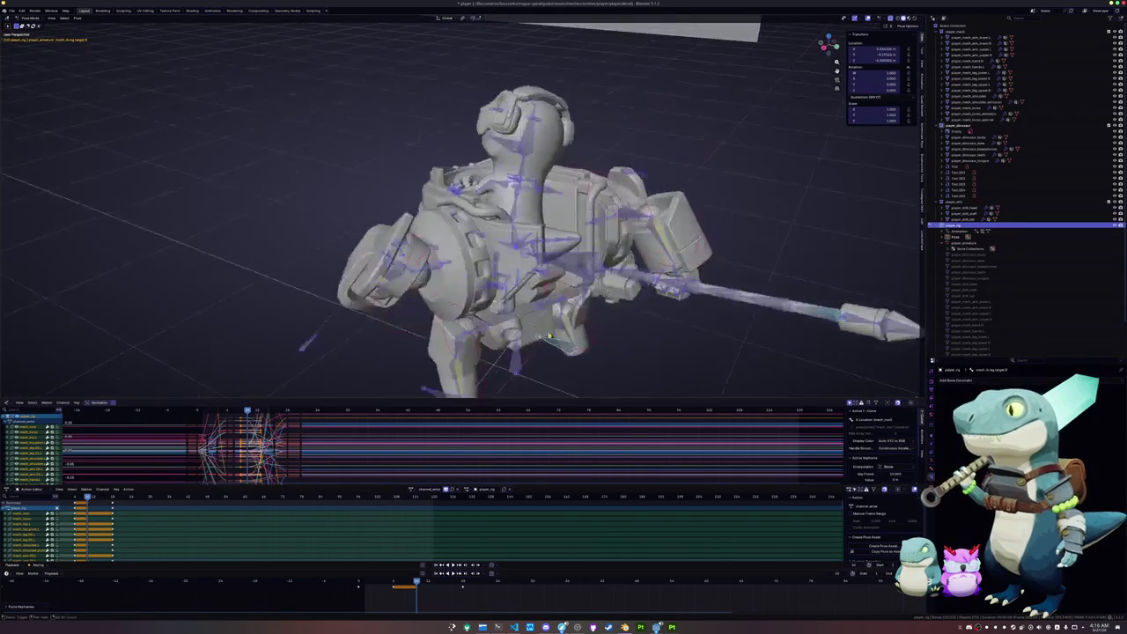
{"action": "middle_click_drag", "start_coordinate": [547, 334], "coordinate": [478, 268]}
{"action": "left_click", "coordinate": [479, 270]}
{"action": "key", "text": "r"}
{"action": "key", "text": "z"}
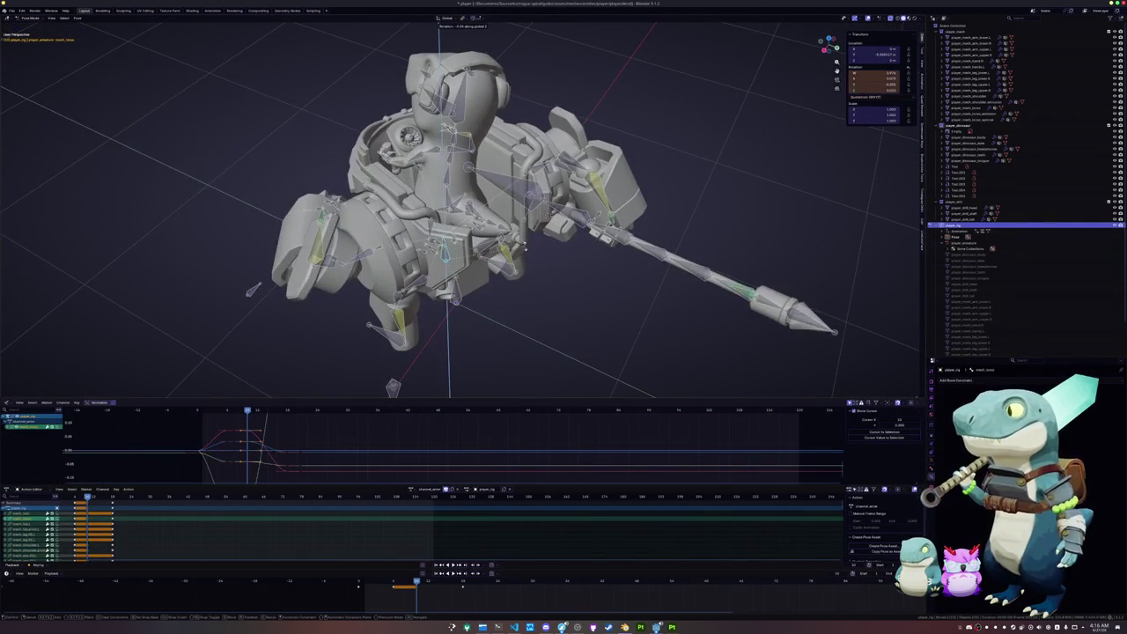
{"action": "left_click", "coordinate": [528, 254]}
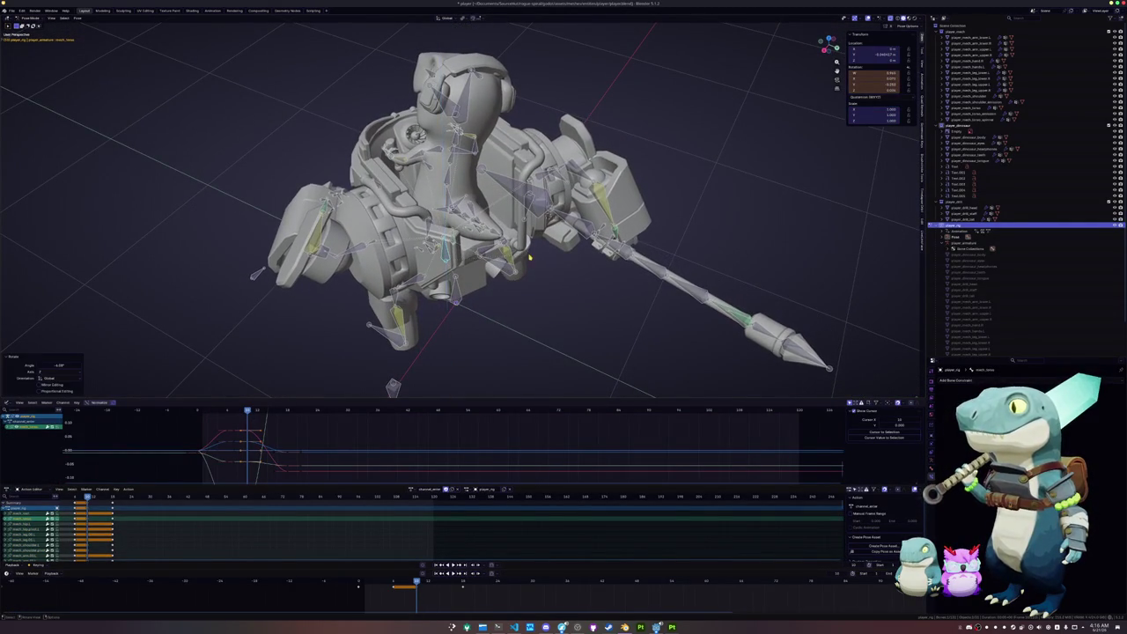
Select the right shoulder pivot bone and rotate it twice to swing the spear
{"action": "middle_click_drag", "start_coordinate": [529, 255], "coordinate": [493, 264]}
{"action": "left_click", "coordinate": [537, 174]}
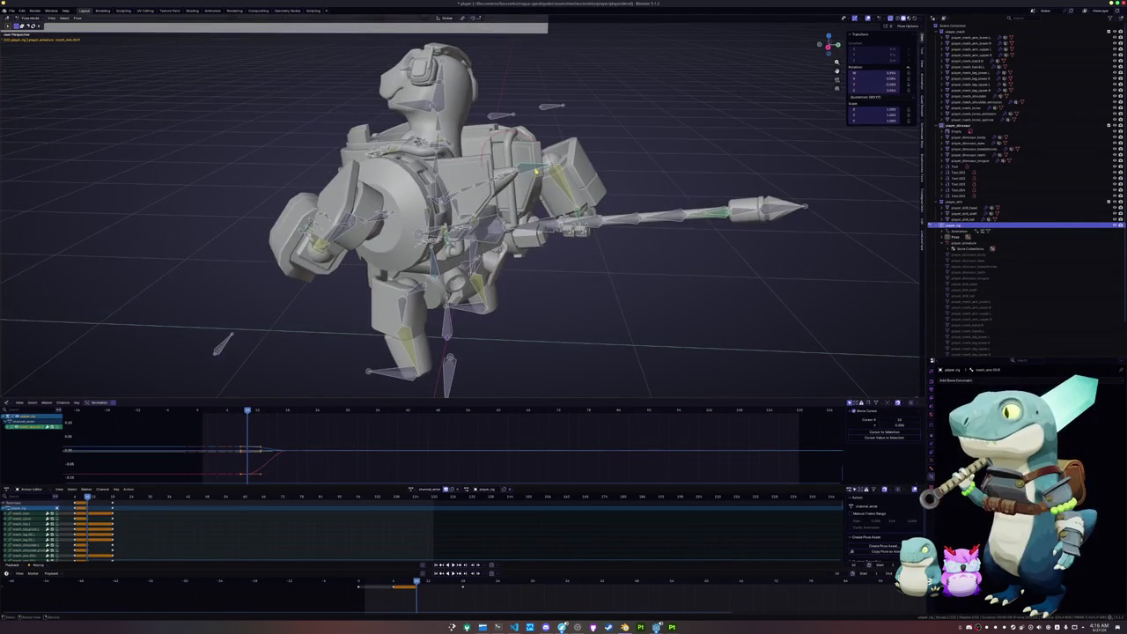
{"action": "middle_click_drag", "start_coordinate": [537, 174], "coordinate": [506, 221]}
{"action": "left_click", "coordinate": [568, 187]}
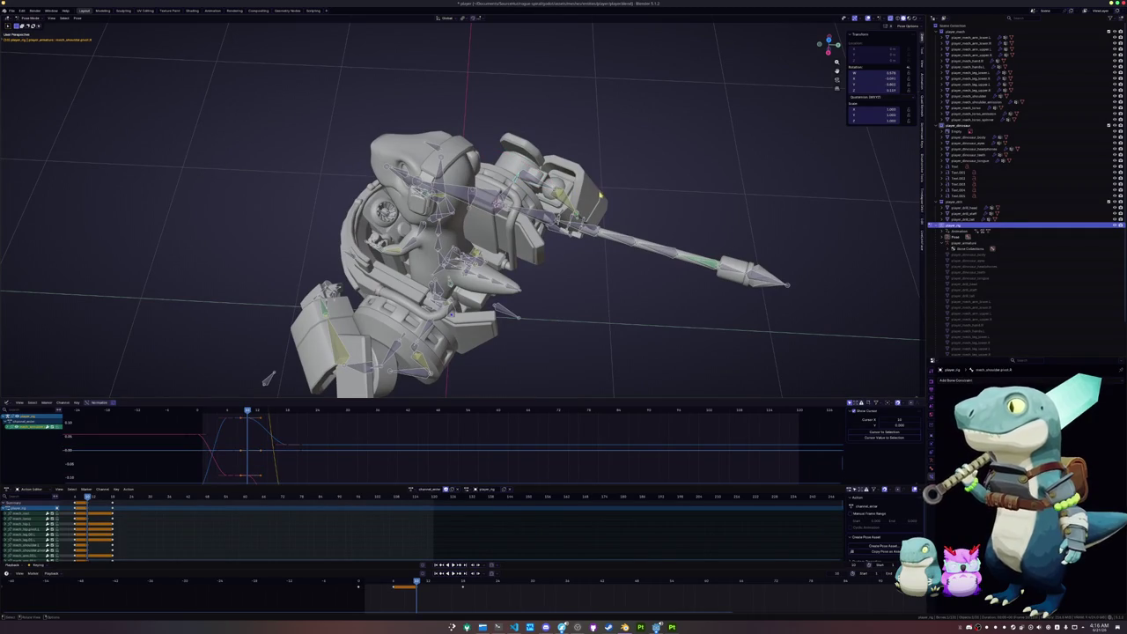
{"action": "key", "text": "r"}
{"action": "left_click", "coordinate": [613, 214]}
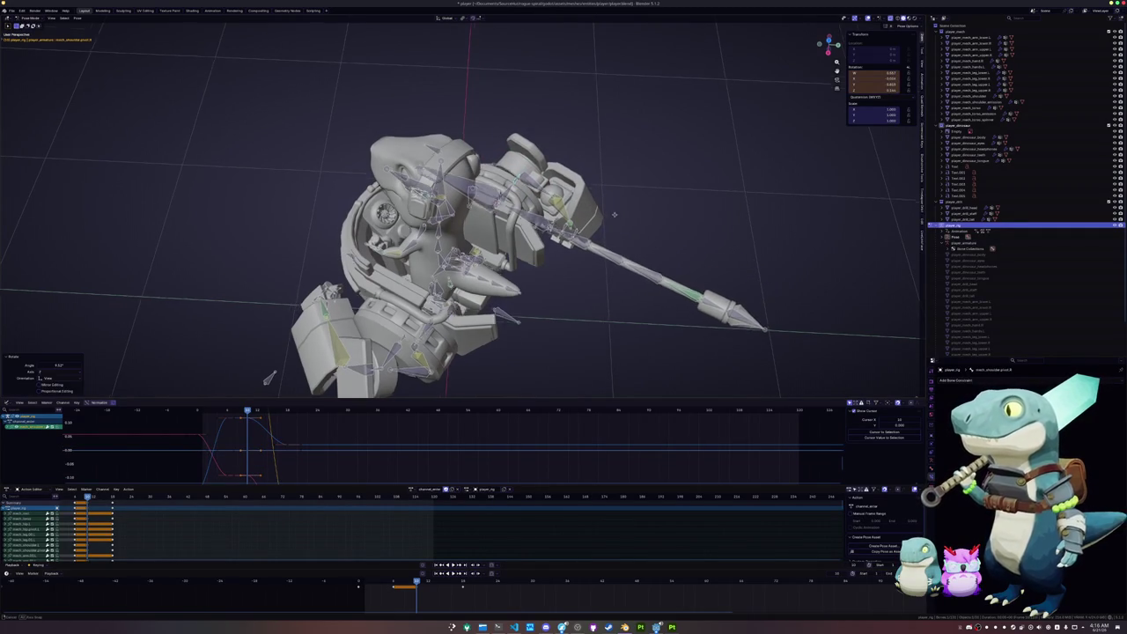
{"action": "mouse_move", "coordinate": [613, 214]}
{"action": "middle_mouse_down"}
{"action": "mouse_move", "coordinate": [602, 239]}
{"action": "mouse_move", "coordinate": [616, 247]}
{"action": "mouse_move", "coordinate": [599, 167]}
{"action": "middle_mouse_up"}
{"action": "key", "text": "r"}
{"action": "left_click", "coordinate": [608, 242]}
Rotate the shoulder and spear twice around their local Y axis
{"action": "key", "text": "r"}
{"action": "key", "text": "y"}
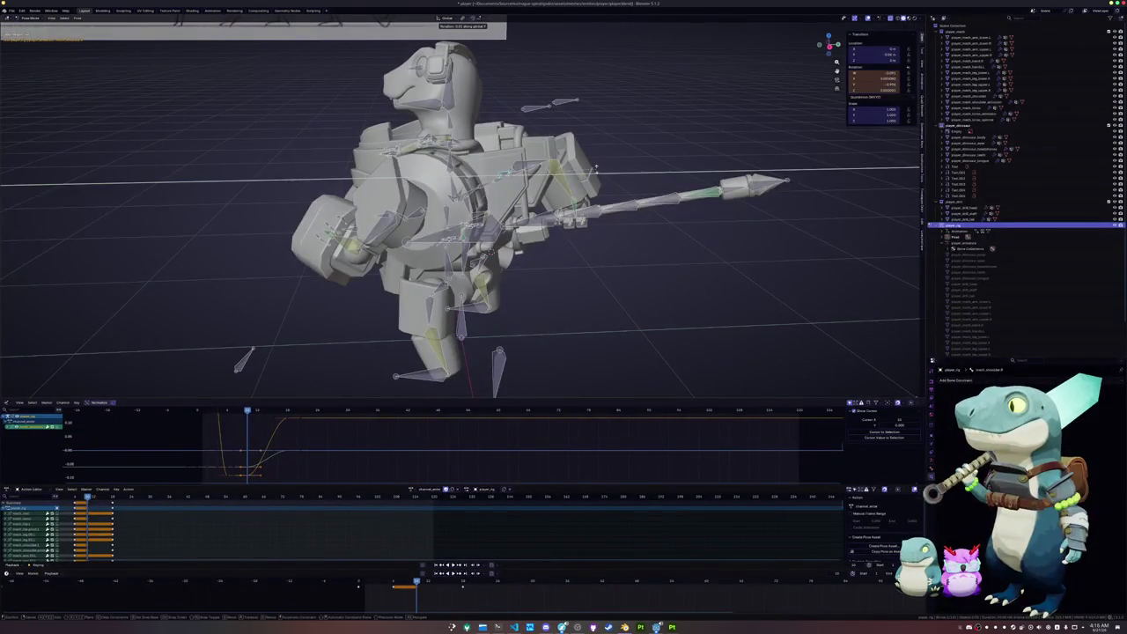
{"action": "key", "text": "y"}
{"action": "left_click", "coordinate": [597, 155]}
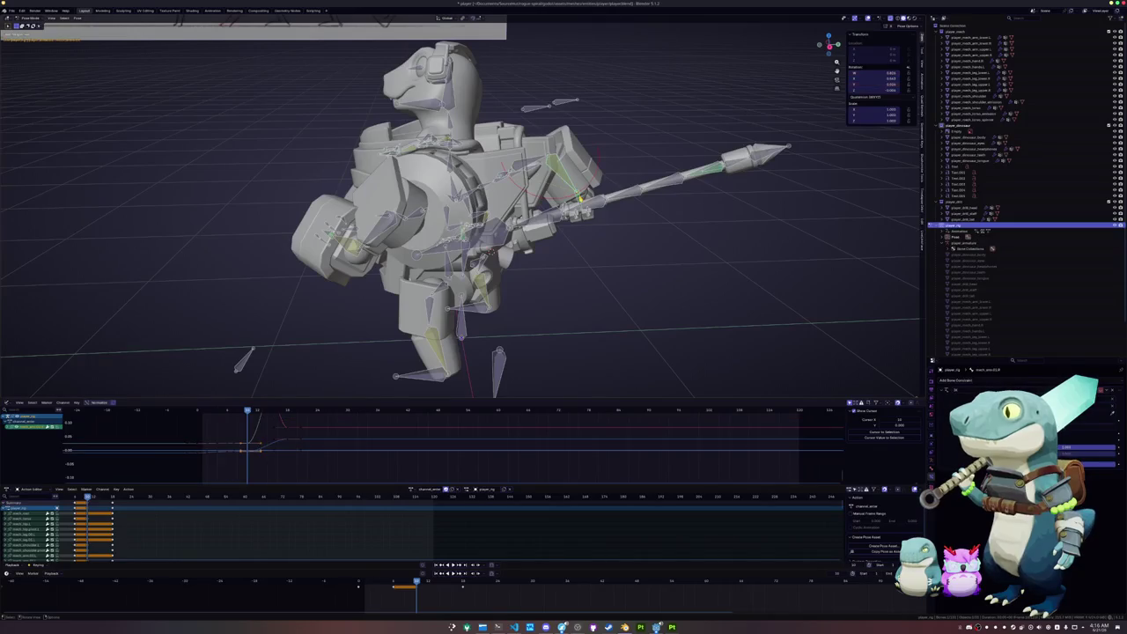
{"action": "key", "text": "r"}
{"action": "key", "text": "r"}
{"action": "key", "text": "y"}
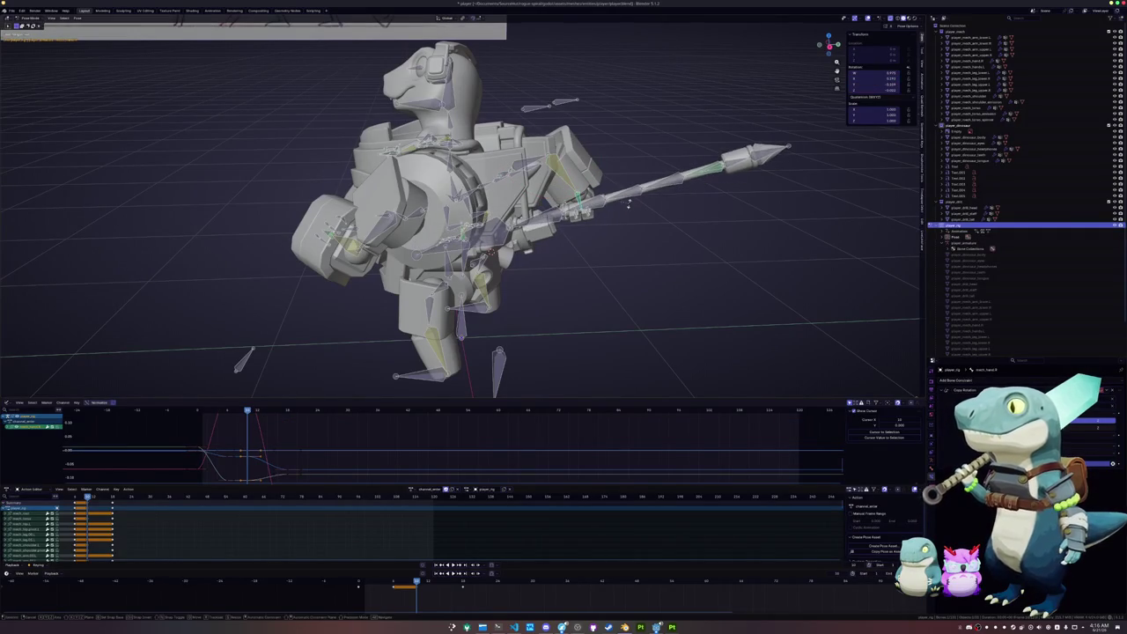
{"action": "key", "text": "y"}
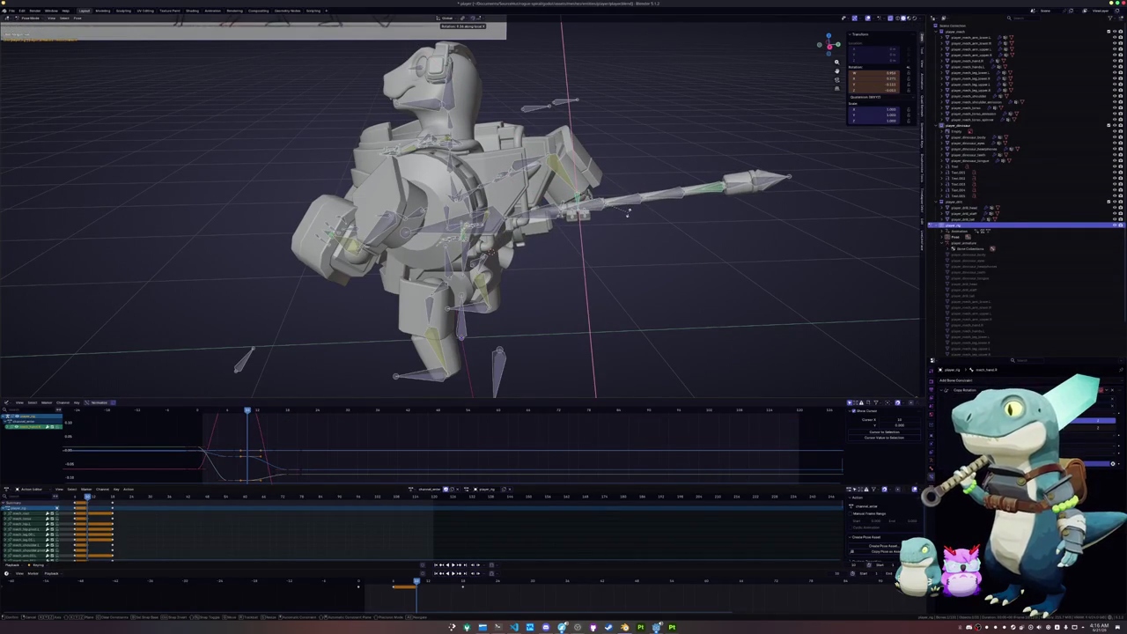
{"action": "left_click", "coordinate": [629, 211]}
Move the spear bone along its local Y axis
{"action": "left_click", "coordinate": [725, 192]}
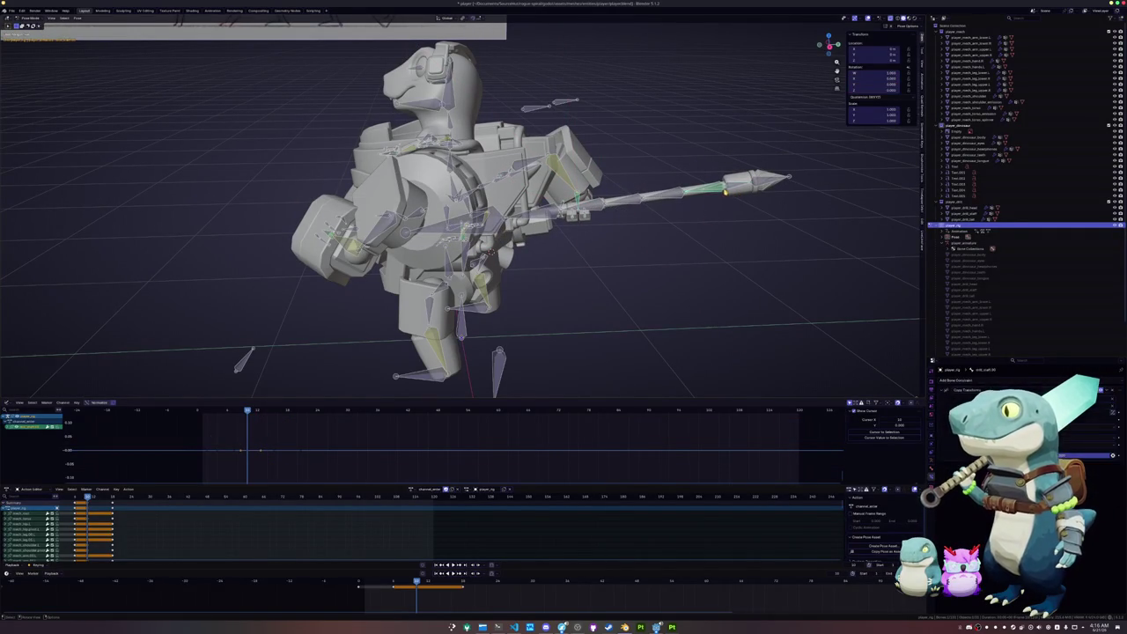
{"action": "key", "text": "g"}
{"action": "key", "text": "y"}
{"action": "key", "text": "y"}
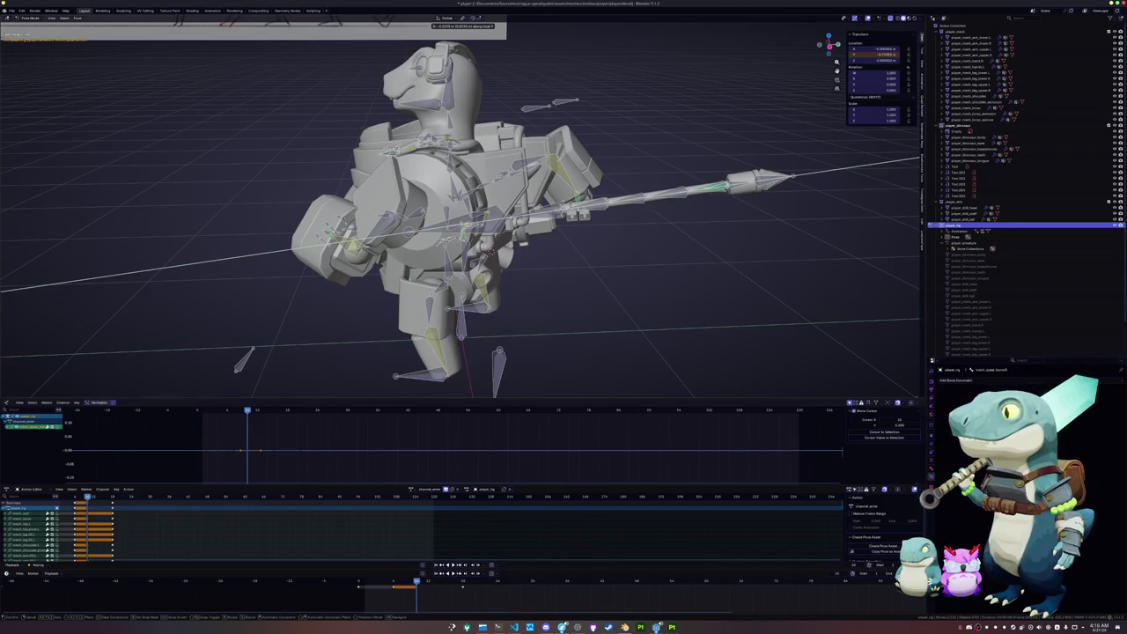
{"action": "key", "text": "Return"}
Rotate the selected torso bone twice around its local Y axis
{"action": "middle_click_drag", "start_coordinate": [669, 203], "coordinate": [616, 211]}
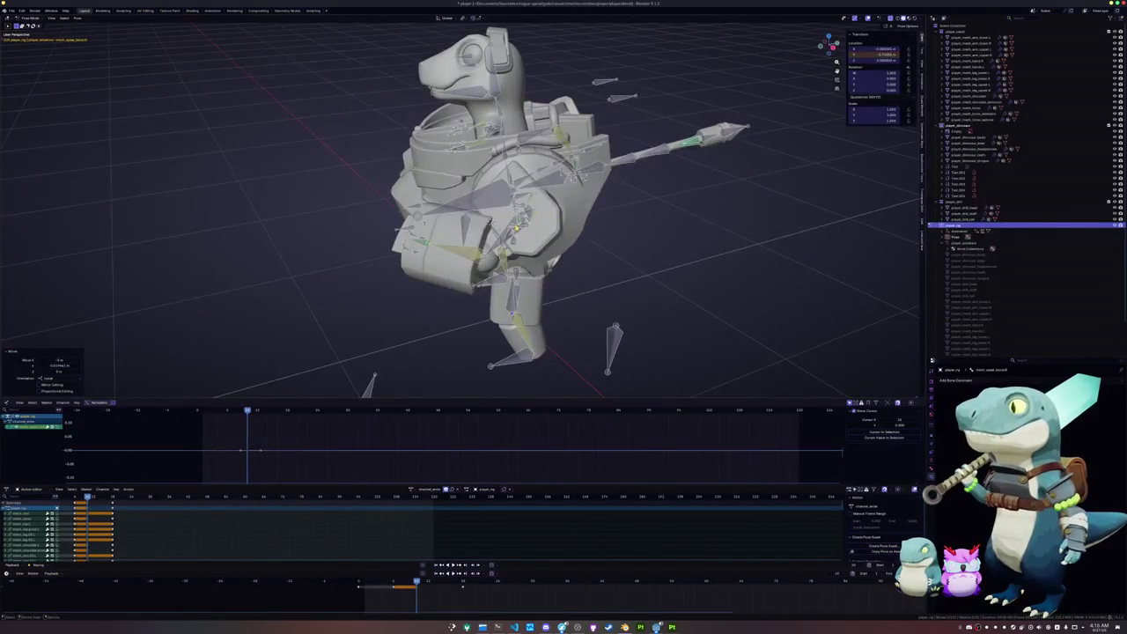
{"action": "mouse_move", "coordinate": [458, 211]}
{"action": "middle_mouse_down"}
{"action": "mouse_move", "coordinate": [405, 216]}
{"action": "mouse_move", "coordinate": [422, 211]}
{"action": "middle_mouse_up"}
{"action": "scroll", "coordinate": [457, 203], "scroll_direction": "up", "scroll_amount": 3}
{"action": "scroll", "coordinate": [458, 203], "scroll_direction": "up", "scroll_amount": 1}
{"action": "key", "text": "r"}
{"action": "key", "text": "y"}
{"action": "key", "text": "y"}
{"action": "key", "text": "Return"}
{"action": "key", "text": "r"}
{"action": "key", "text": "y"}
{"action": "key", "text": "y"}
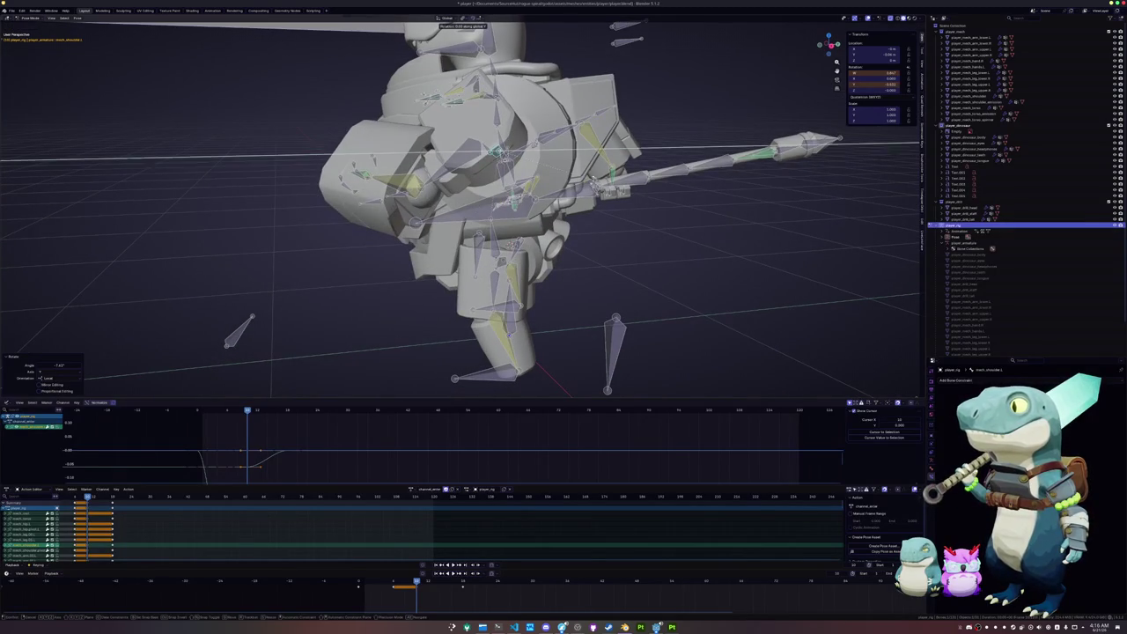
{"action": "key", "text": "Return"}
Rotate the arm bone around its local Y axis, then around local X
{"action": "middle_click_drag", "start_coordinate": [458, 212], "coordinate": [396, 215]}
{"action": "key", "text": "r"}
{"action": "key", "text": "y"}
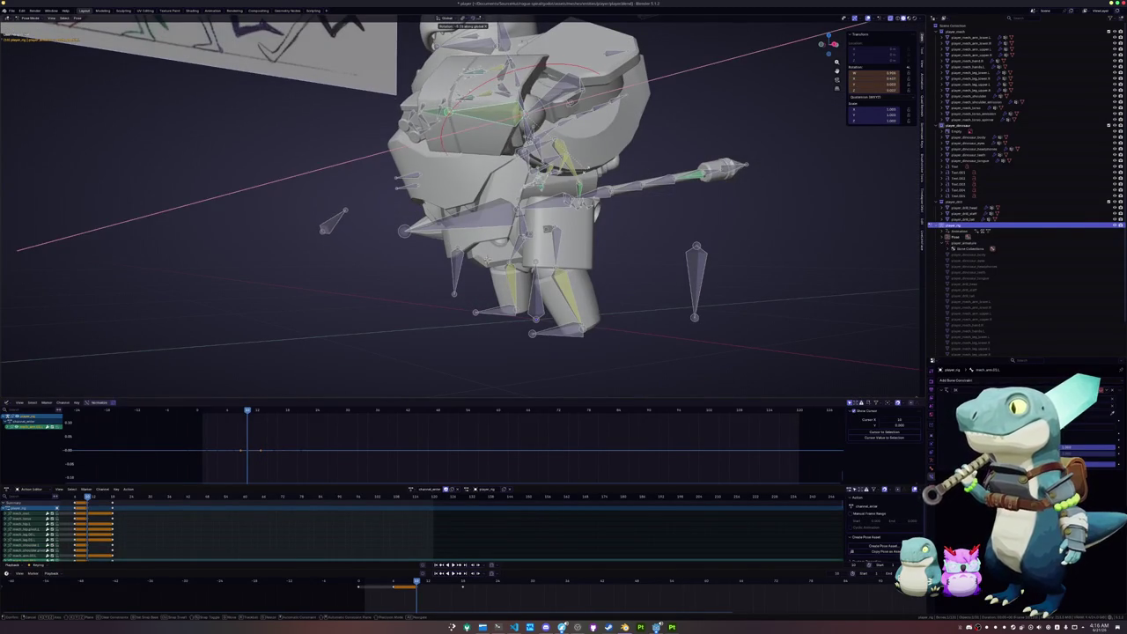
{"action": "key", "text": "y"}
{"action": "key", "text": "Return"}
{"action": "middle_click_drag", "start_coordinate": [340, 215], "coordinate": [640, 44]}
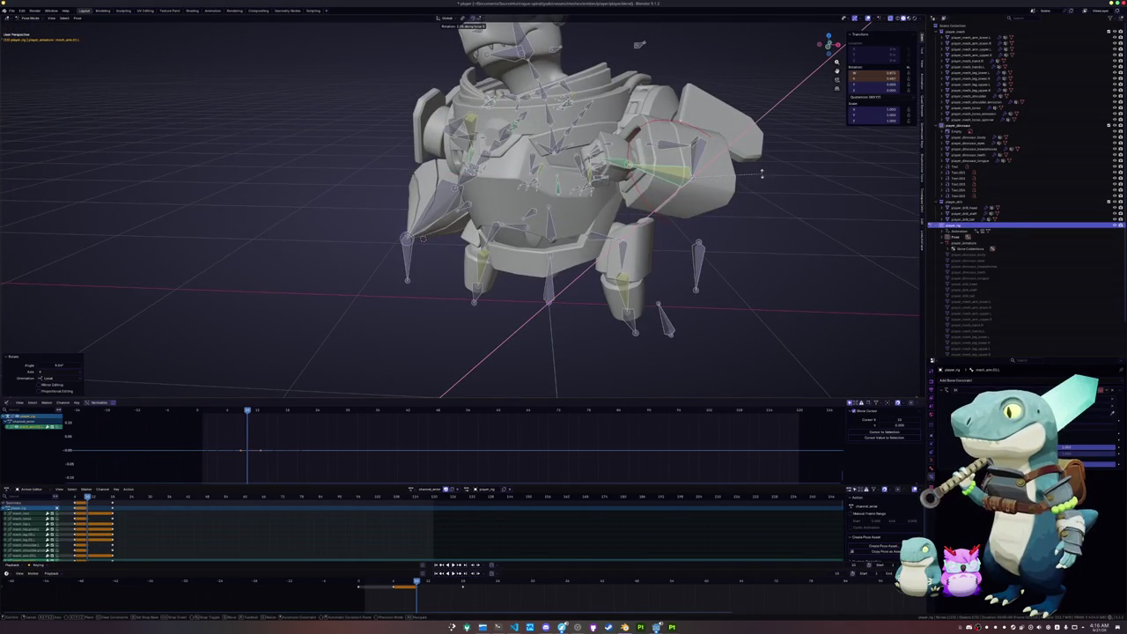
{"action": "middle_click_drag", "start_coordinate": [761, 174], "coordinate": [634, 203]}
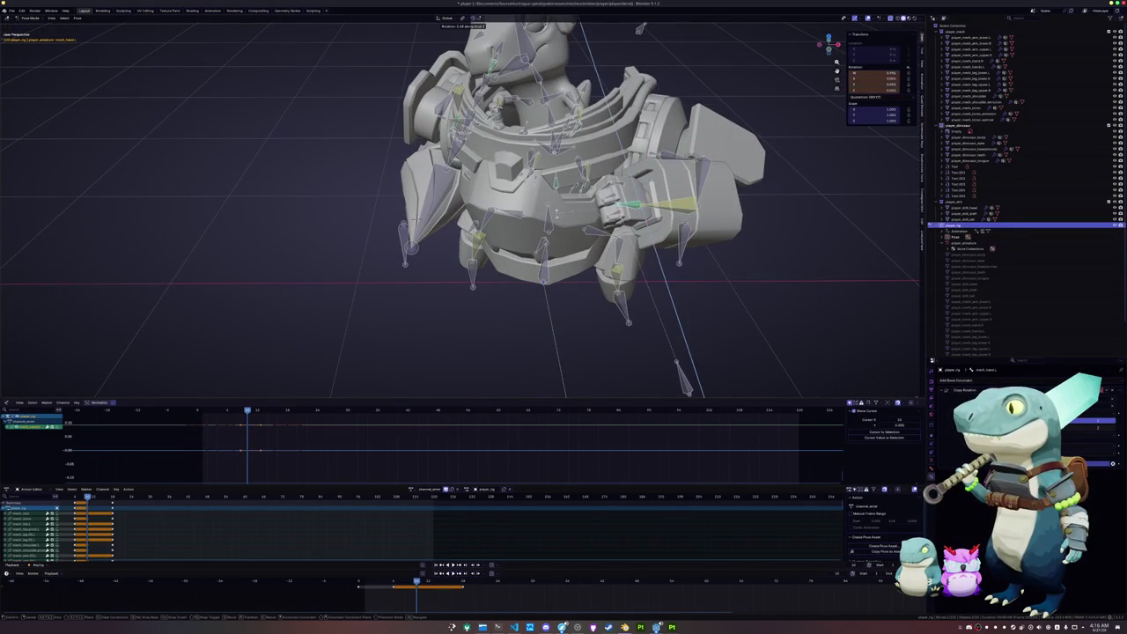
{"action": "key", "text": "x"}
{"action": "key", "text": "x"}
{"action": "key", "text": "Return"}
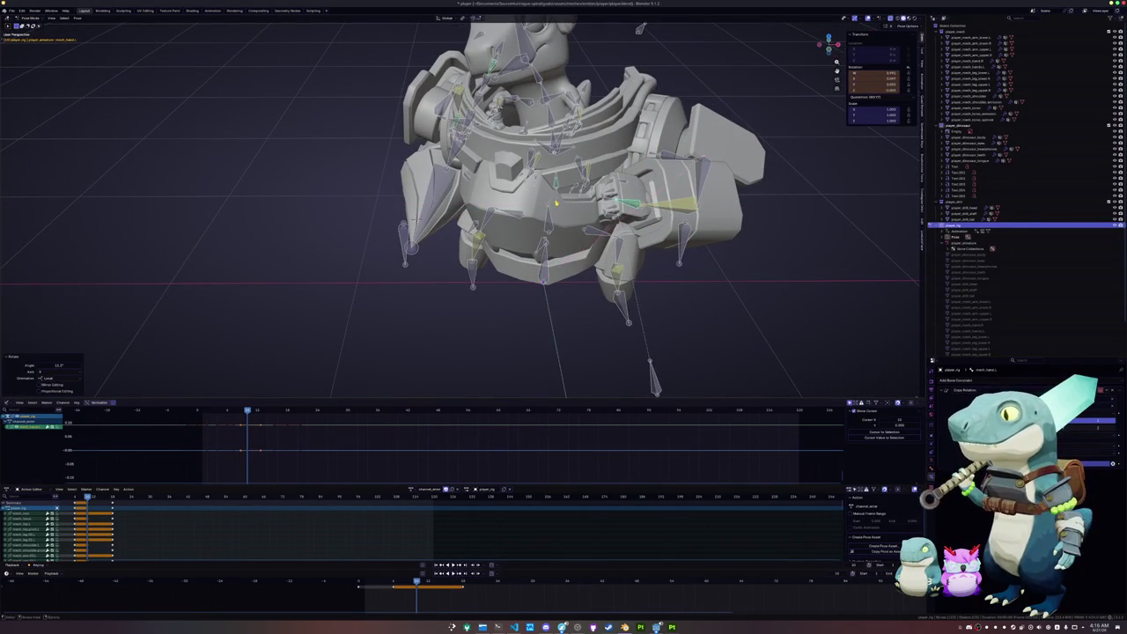
Rotate the bone three times around the global Z axis
{"action": "mouse_move", "coordinate": [555, 201]}
{"action": "middle_mouse_down"}
{"action": "mouse_move", "coordinate": [533, 222]}
{"action": "mouse_move", "coordinate": [635, 237]}
{"action": "middle_mouse_up"}
{"action": "key", "text": "r"}
{"action": "key", "text": "z"}
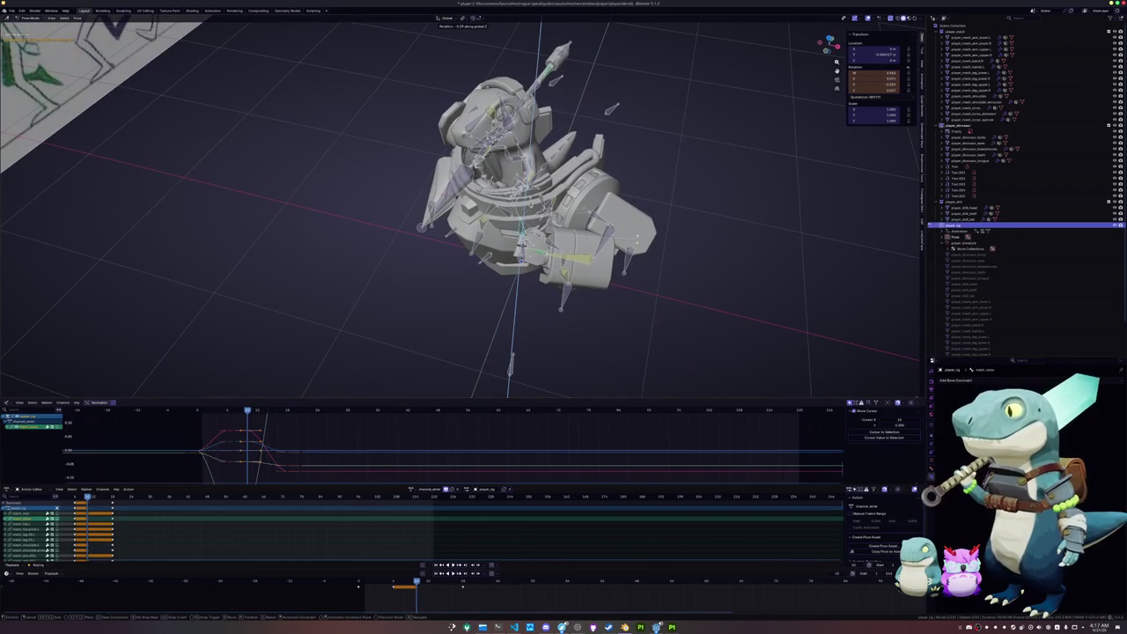
{"action": "key", "text": "Return"}
{"action": "middle_click_drag", "start_coordinate": [520, 152], "coordinate": [607, 212]}
{"action": "scroll", "coordinate": [608, 212], "scroll_direction": "up", "scroll_amount": 3}
{"action": "key", "text": "r"}
{"action": "key", "text": "z"}
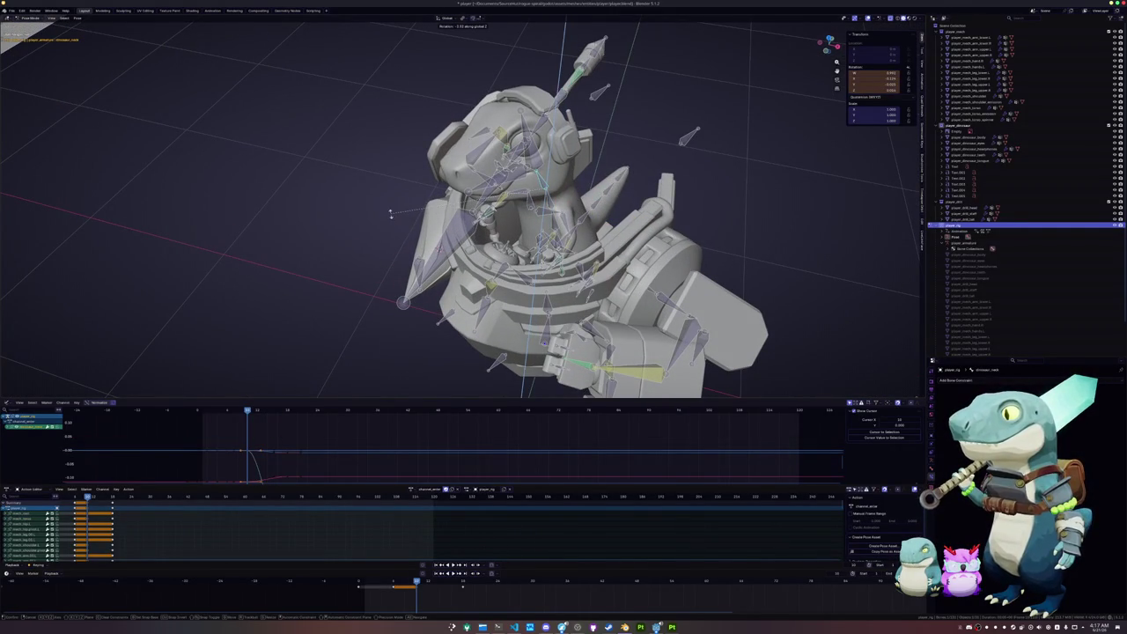
{"action": "key", "text": "Return"}
{"action": "key", "text": "r"}
{"action": "key", "text": "z"}
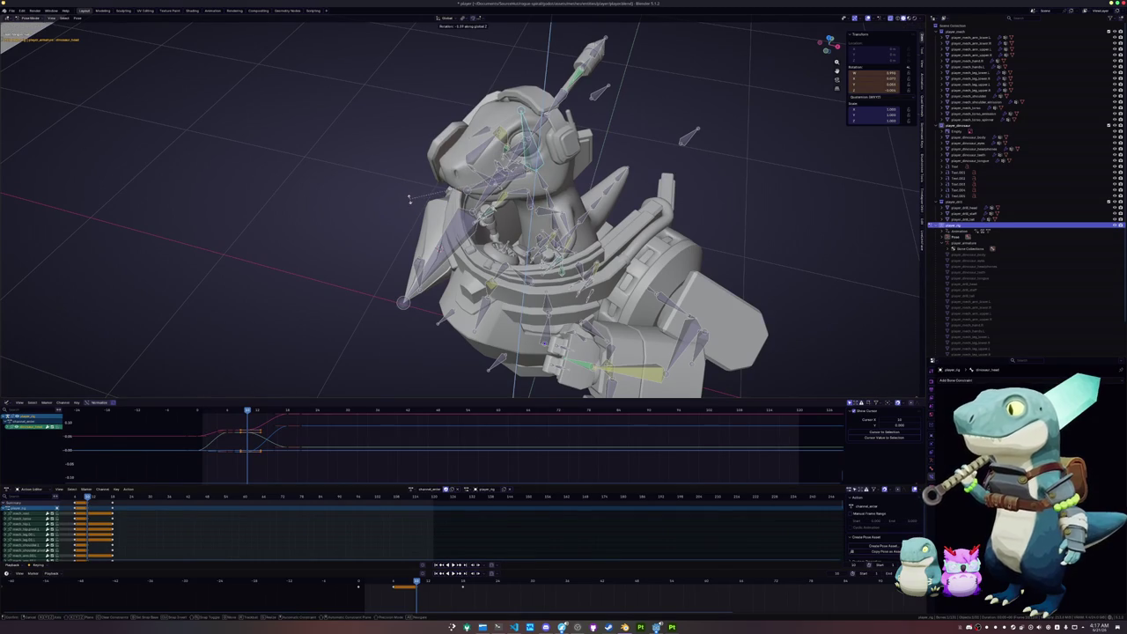
{"action": "key", "text": "Return"}
Select all bones, frame the whole character and play the run cycle
{"action": "key", "text": "a"}
{"action": "key", "text": "Home"}
{"action": "key", "text": "space"}
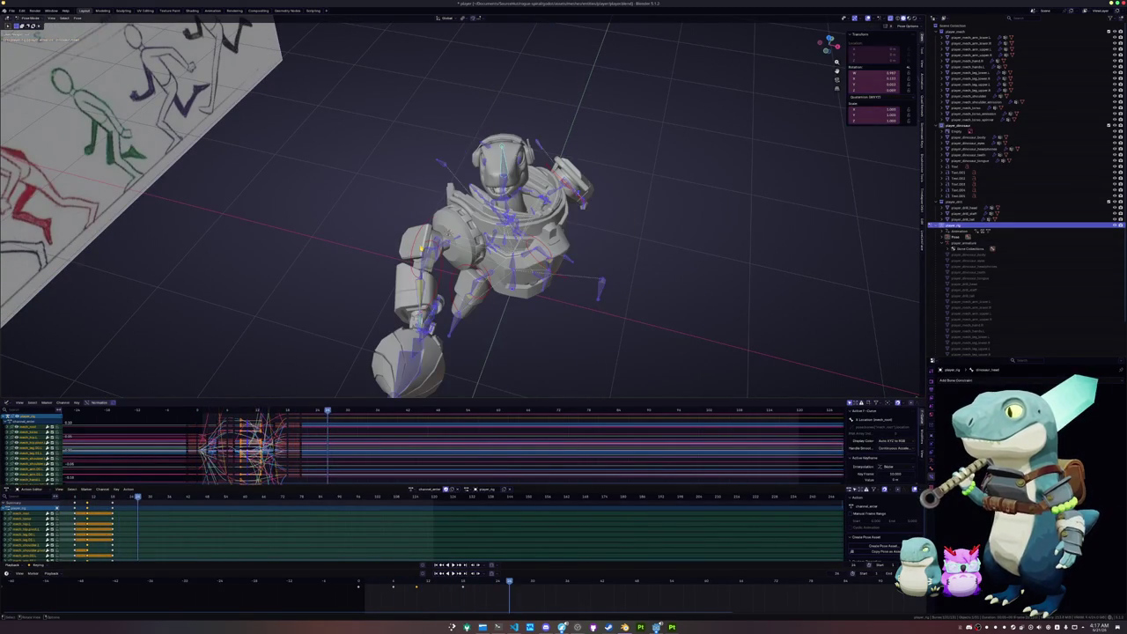
Switch the Dope Sheet keyframes to Back interpolation and play to check the overshoot
{"action": "middle_click_drag", "start_coordinate": [440, 278], "coordinate": [504, 262]}
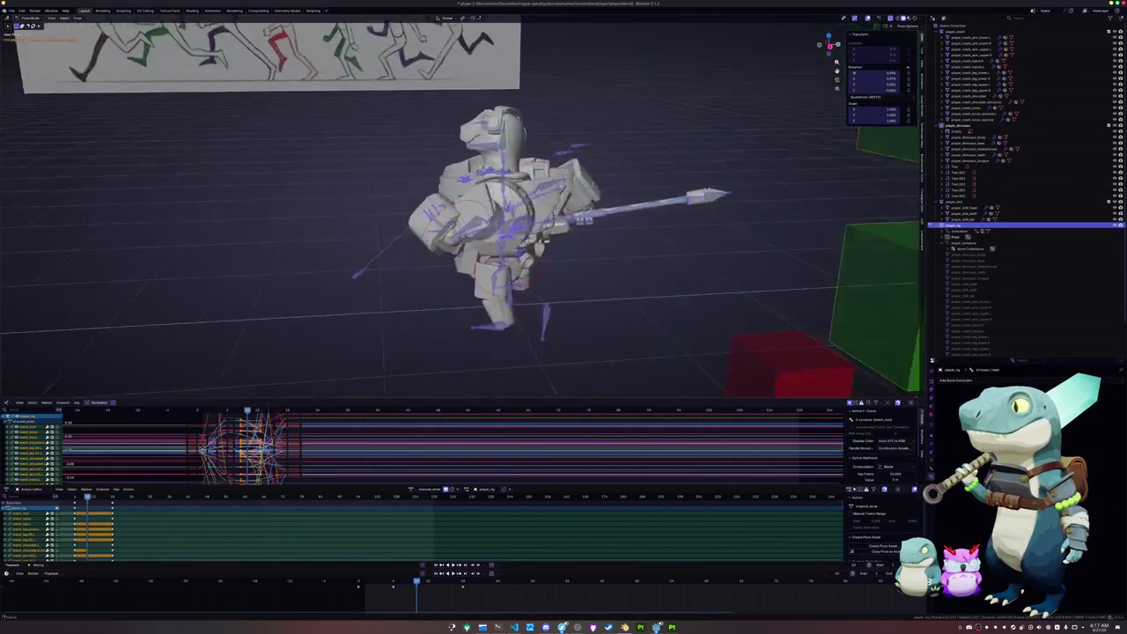
{"action": "right_click", "coordinate": [433, 599]}
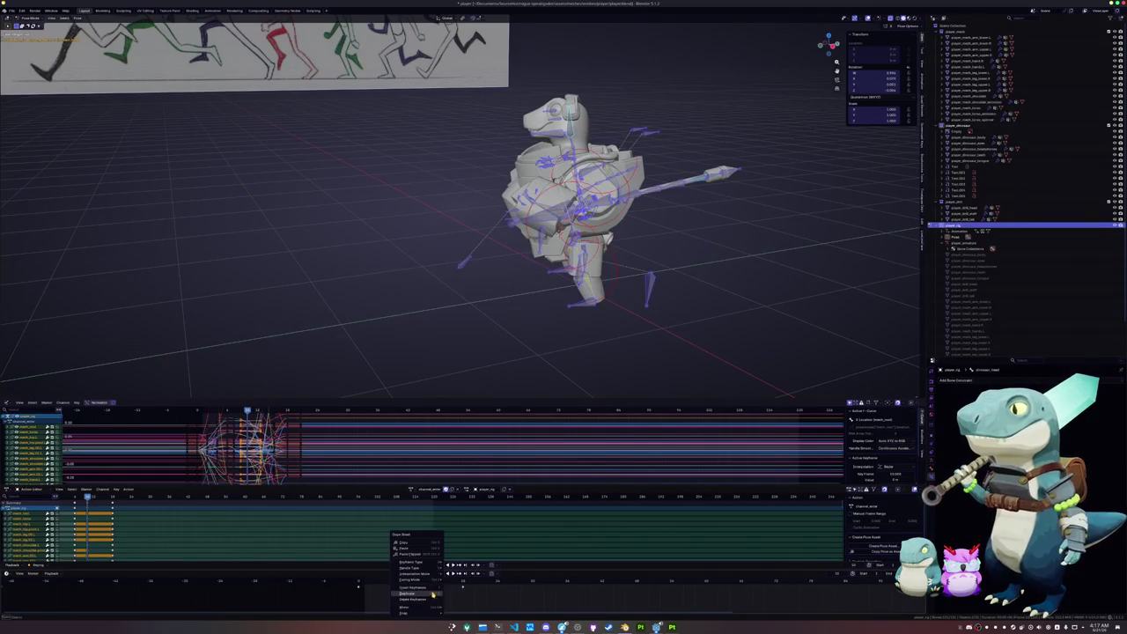
{"action": "mouse_move", "coordinate": [416, 574]}
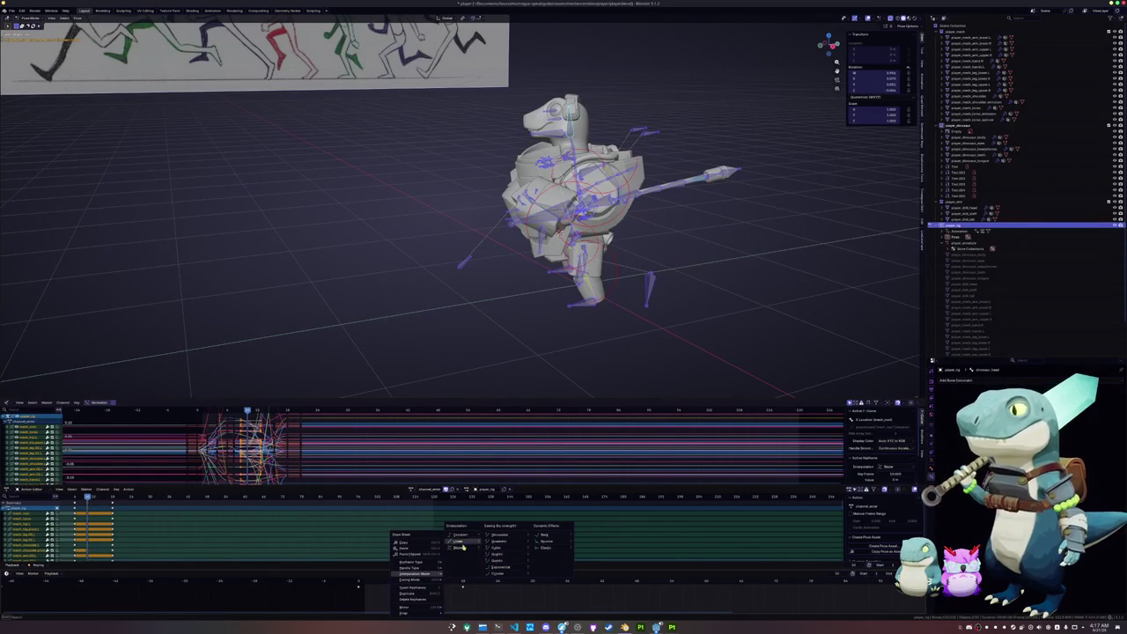
{"action": "left_click", "coordinate": [552, 539]}
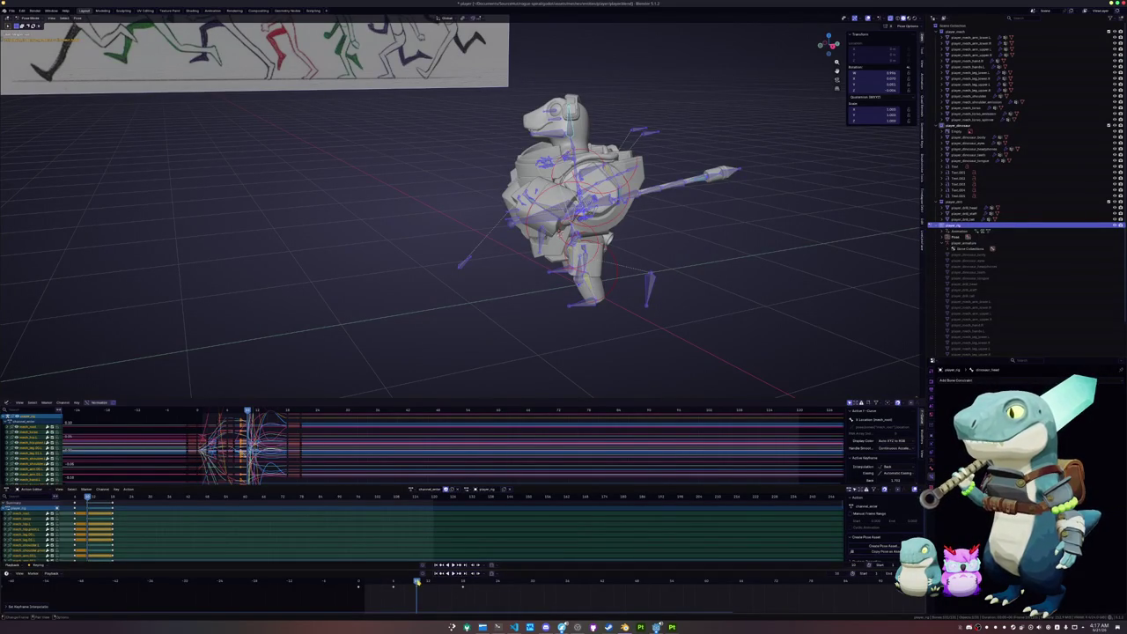
{"action": "key", "text": "space"}
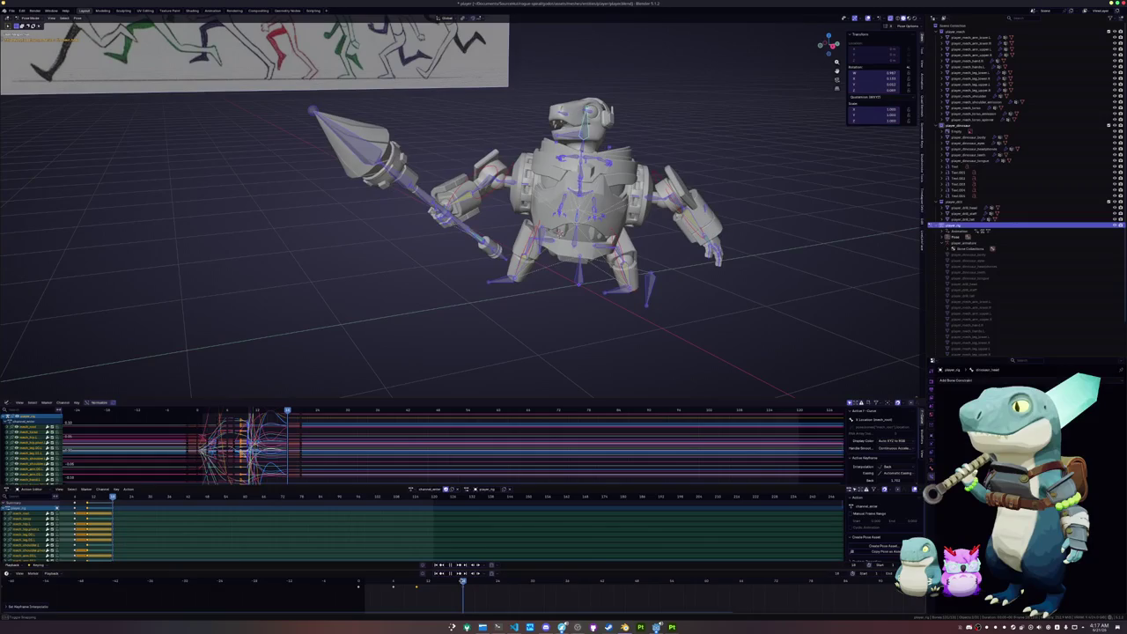
Select the spear bone and scale it along its shaft to lengthen it
{"action": "left_click", "coordinate": [380, 282]}
{"action": "scroll", "coordinate": [481, 277], "scroll_direction": "up", "scroll_amount": 2}
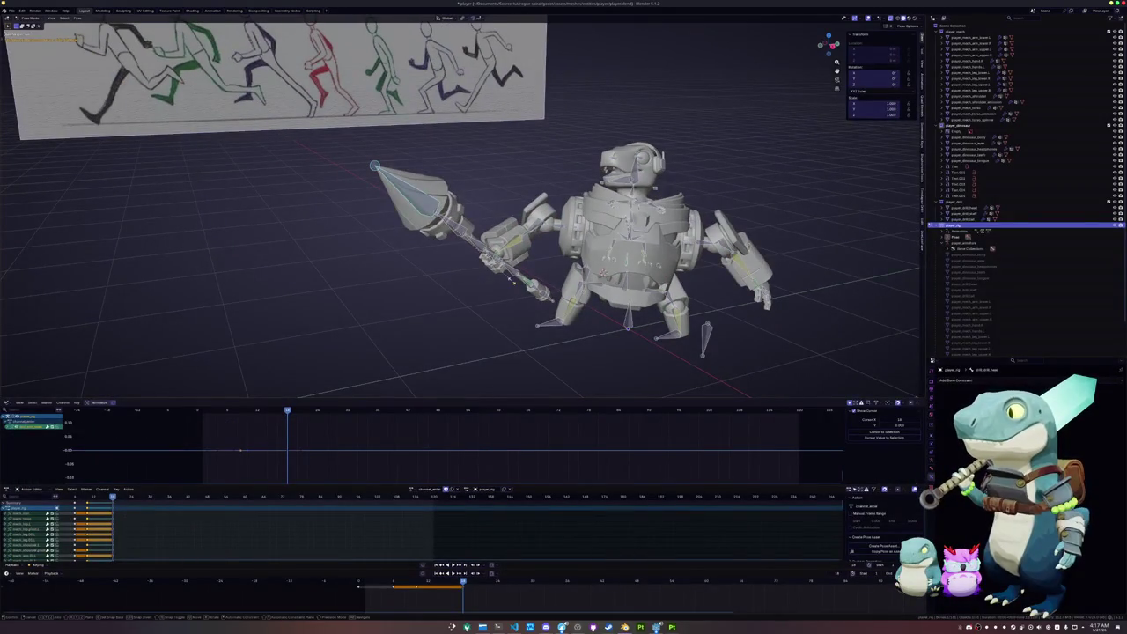
{"action": "left_click", "coordinate": [512, 280]}
{"action": "key", "text": "s"}
{"action": "key", "text": "z"}
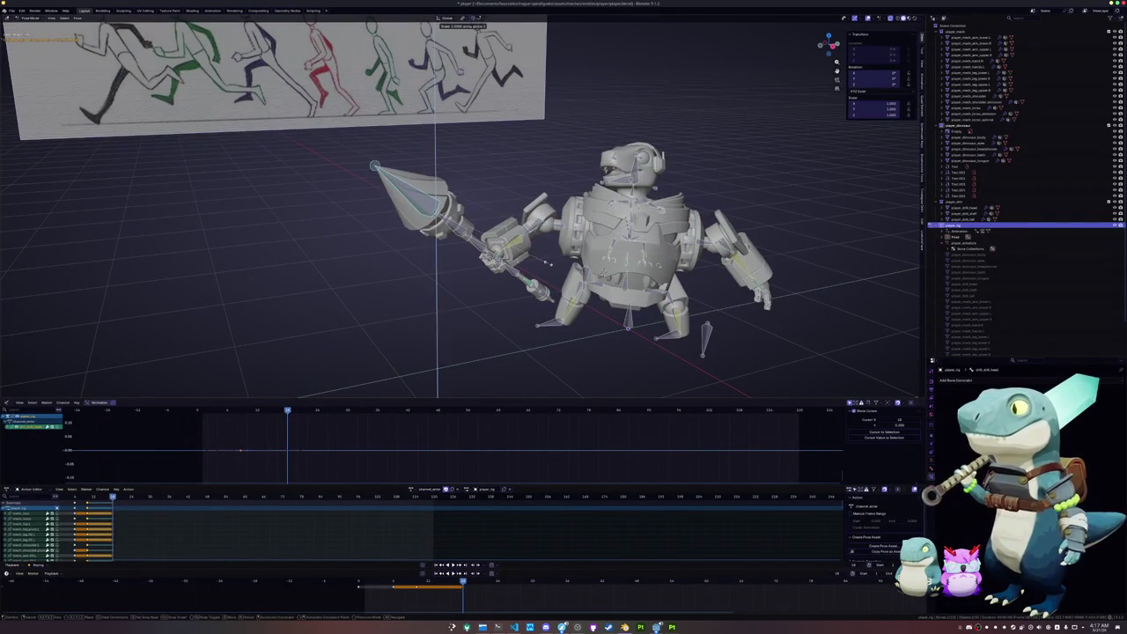
{"action": "key", "text": "Escape"}
{"action": "middle_click_drag", "start_coordinate": [669, 229], "coordinate": [759, 156]}
{"action": "scroll", "coordinate": [759, 157], "scroll_direction": "up", "scroll_amount": 3}
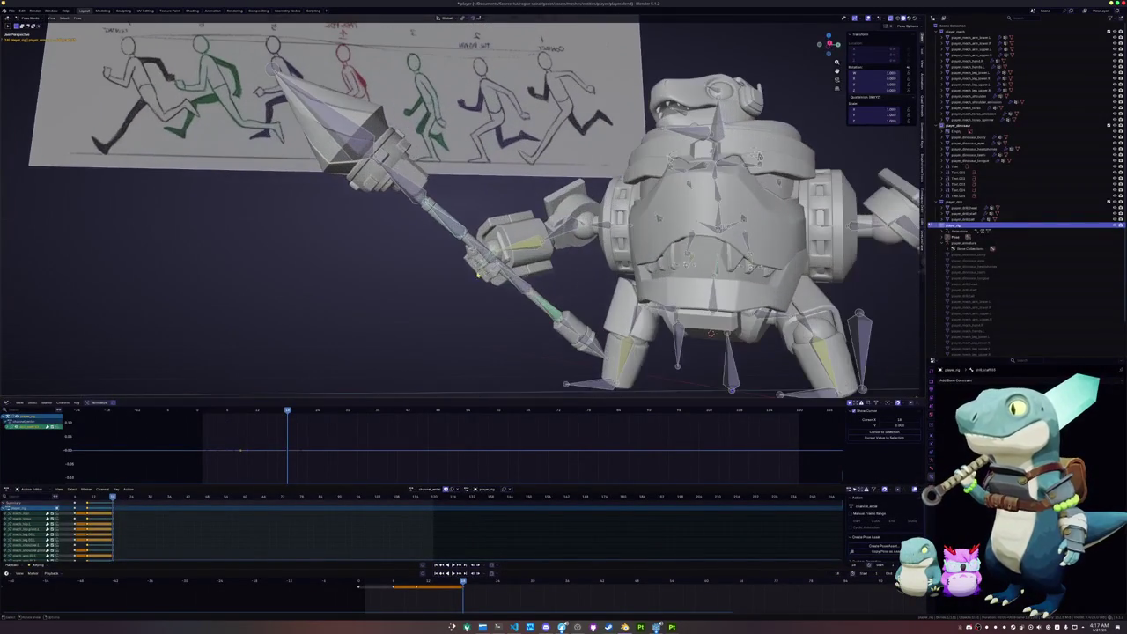
{"action": "key", "text": "s"}
{"action": "key", "text": "z"}
{"action": "key", "text": "z"}
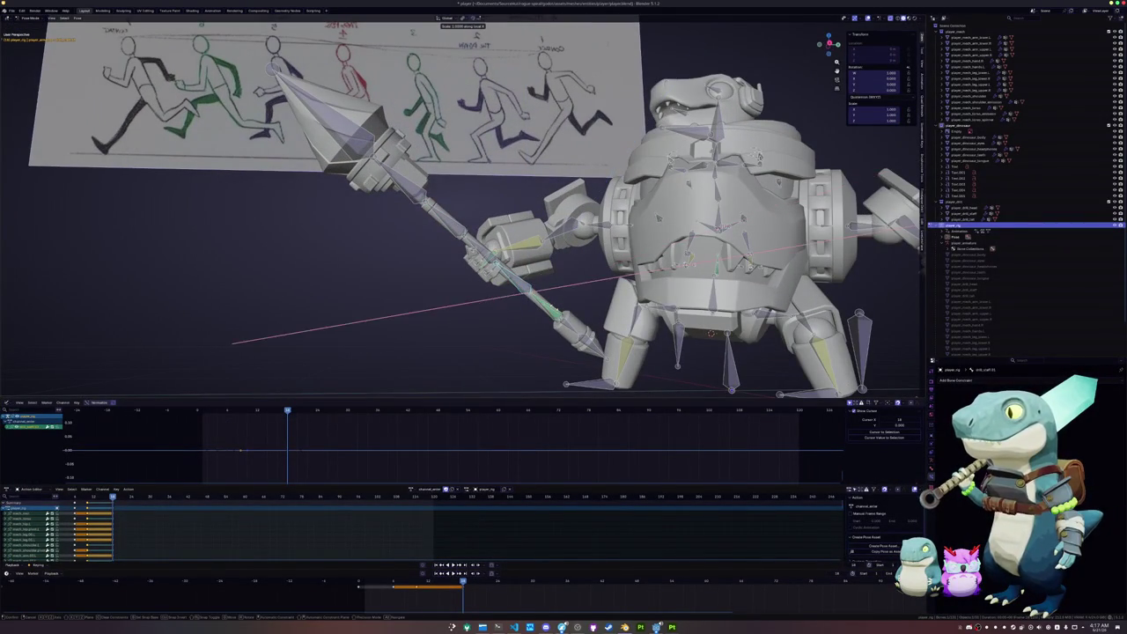
{"action": "key", "text": "y"}
{"action": "key", "text": "y"}
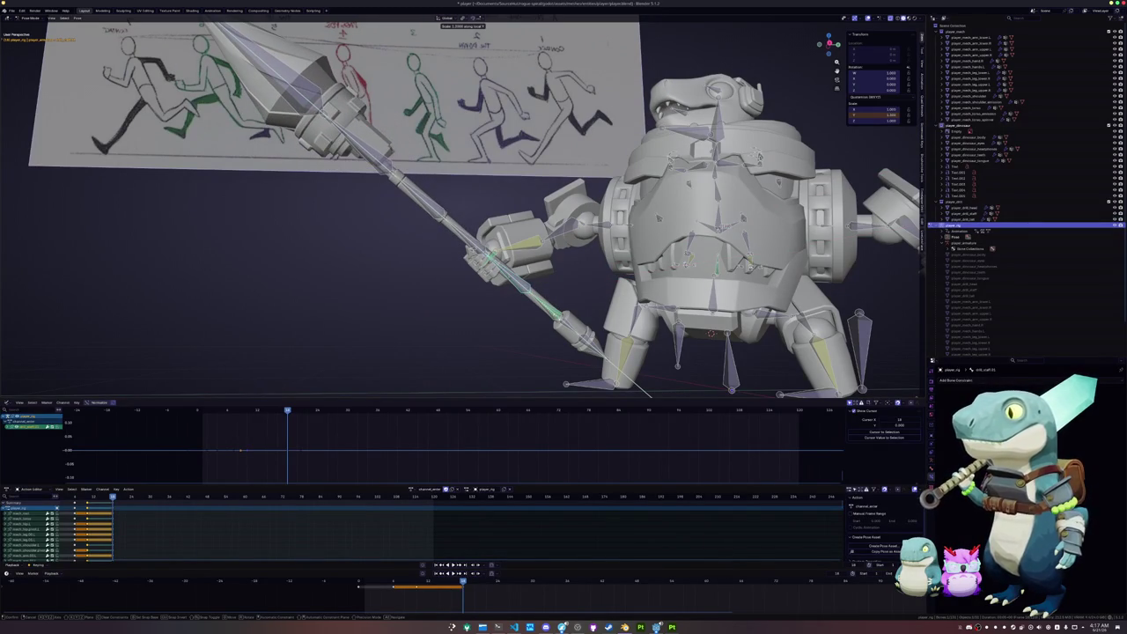
{"action": "key", "text": "Return"}
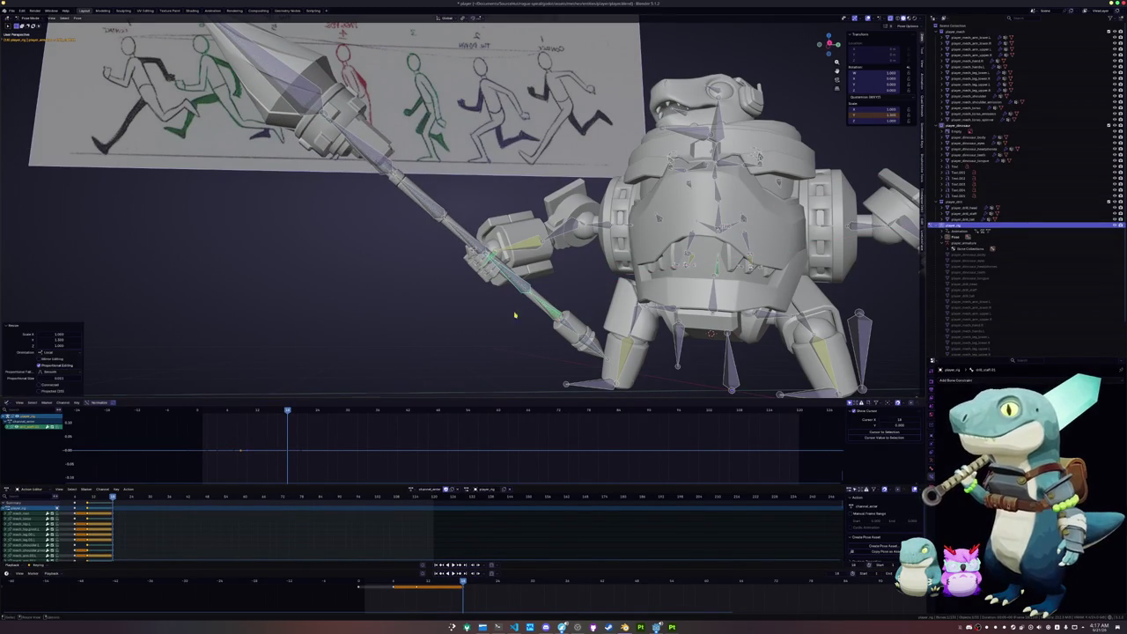
Step back a few frames, key the spear's rotation and scale, and play it
{"action": "scroll", "coordinate": [516, 314], "scroll_direction": "down", "scroll_amount": 5}
{"action": "mouse_move", "coordinate": [516, 315]}
{"action": "middle_mouse_down"}
{"action": "mouse_move", "coordinate": [463, 317]}
{"action": "mouse_move", "coordinate": [468, 284]}
{"action": "middle_mouse_up"}
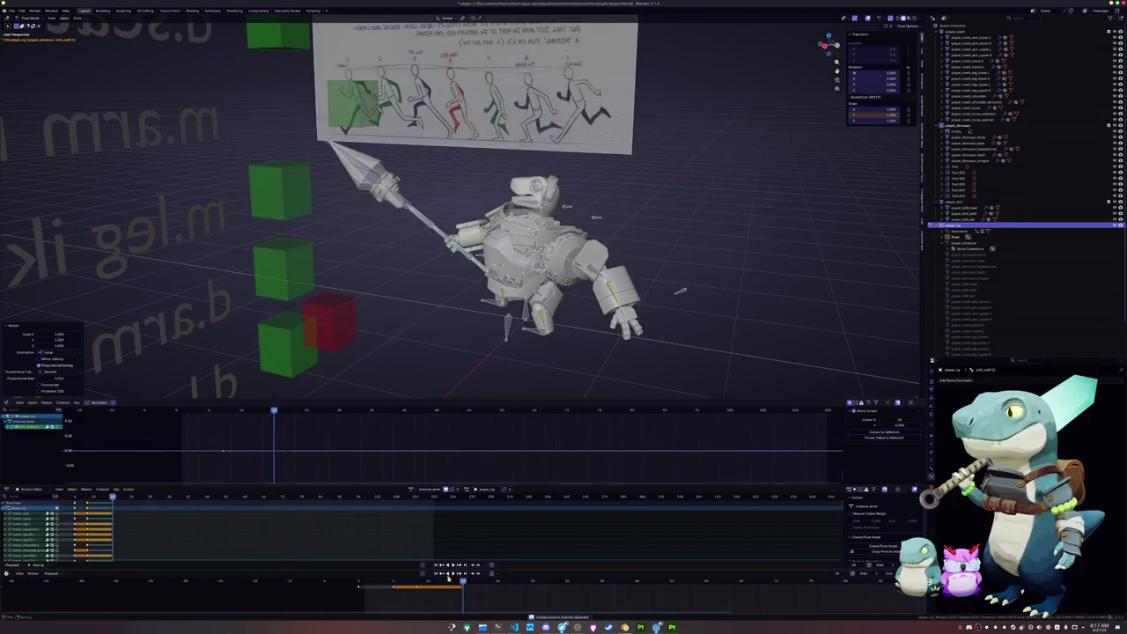
{"action": "key", "text": "Left"}
{"action": "key", "text": "Left"}
{"action": "key", "text": "i"}
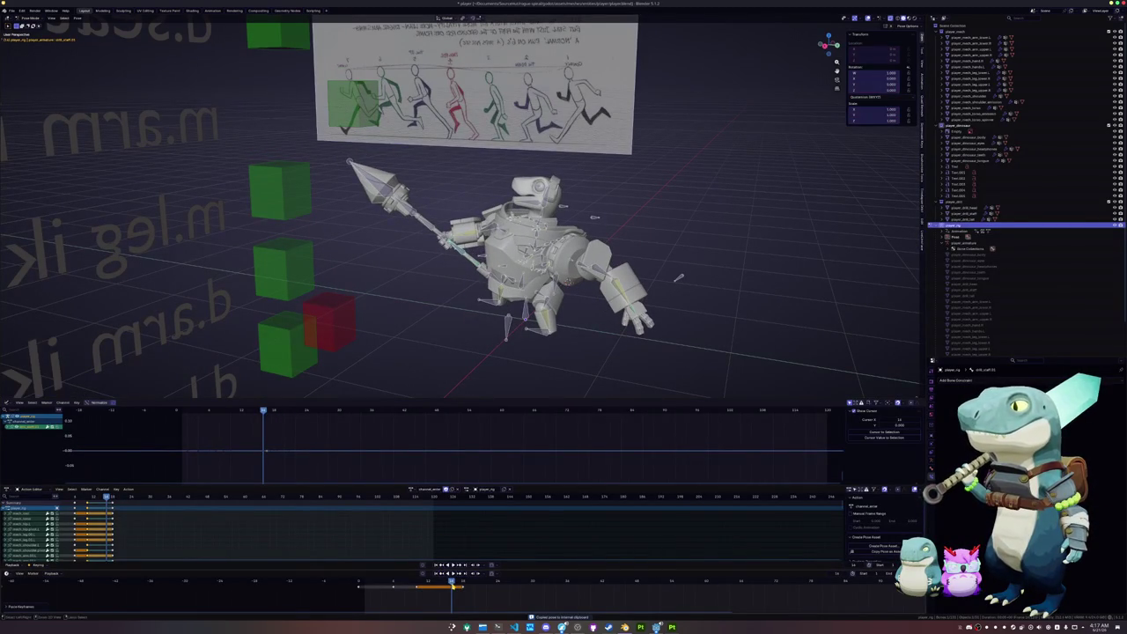
{"action": "key", "text": "space"}
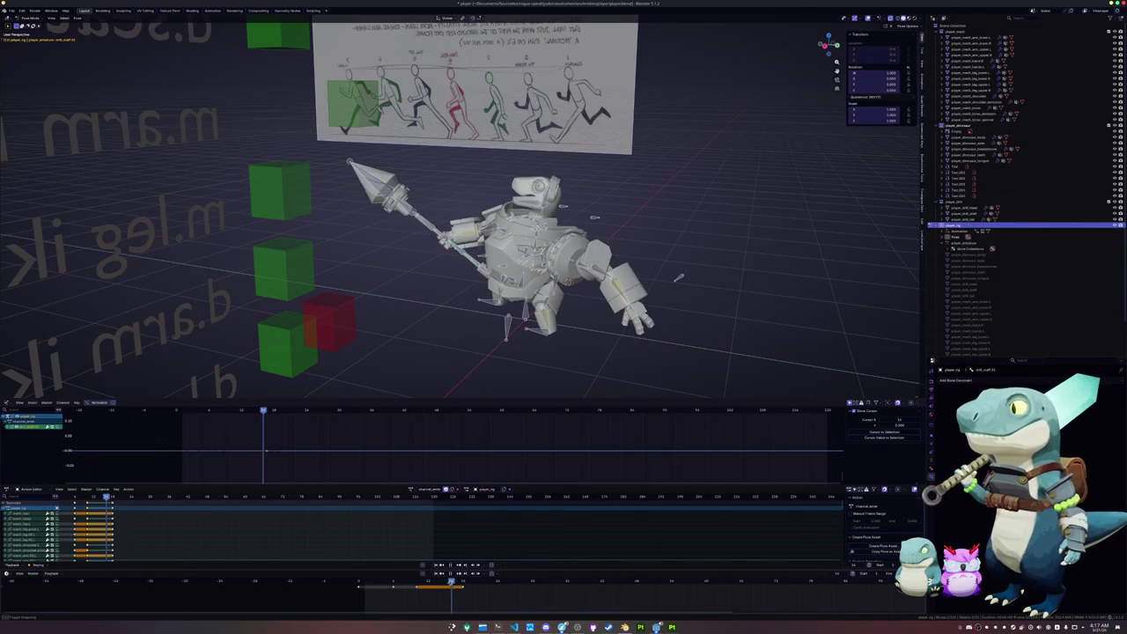
Rescale the spear bone with an axis constraint to refine its length
{"action": "key", "text": "s"}
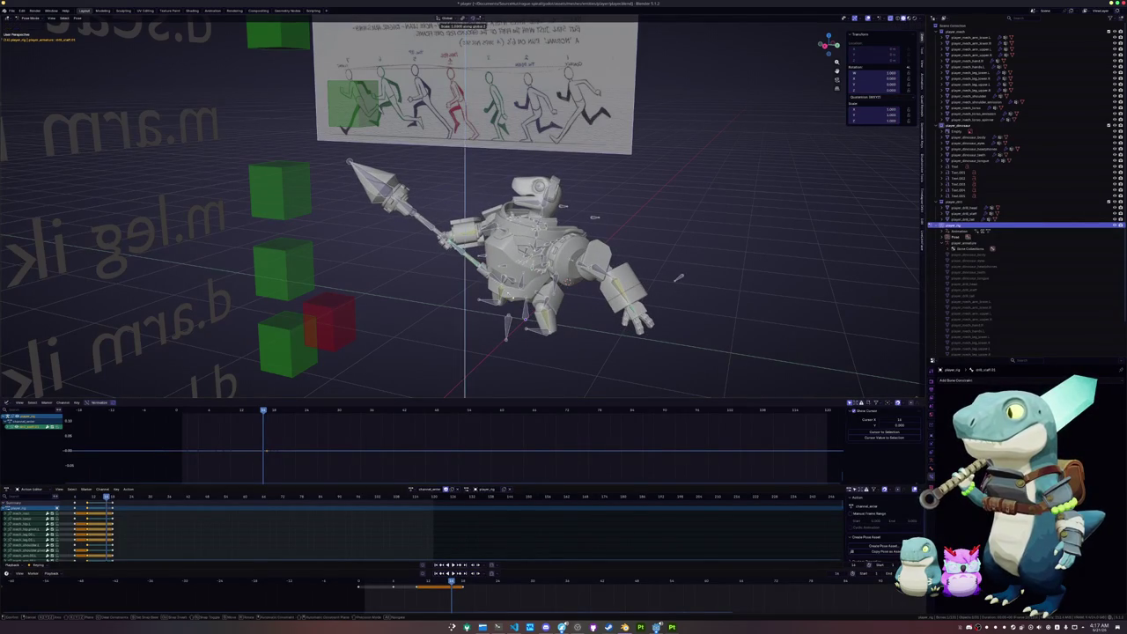
{"action": "key", "text": "y"}
{"action": "key", "text": "y"}
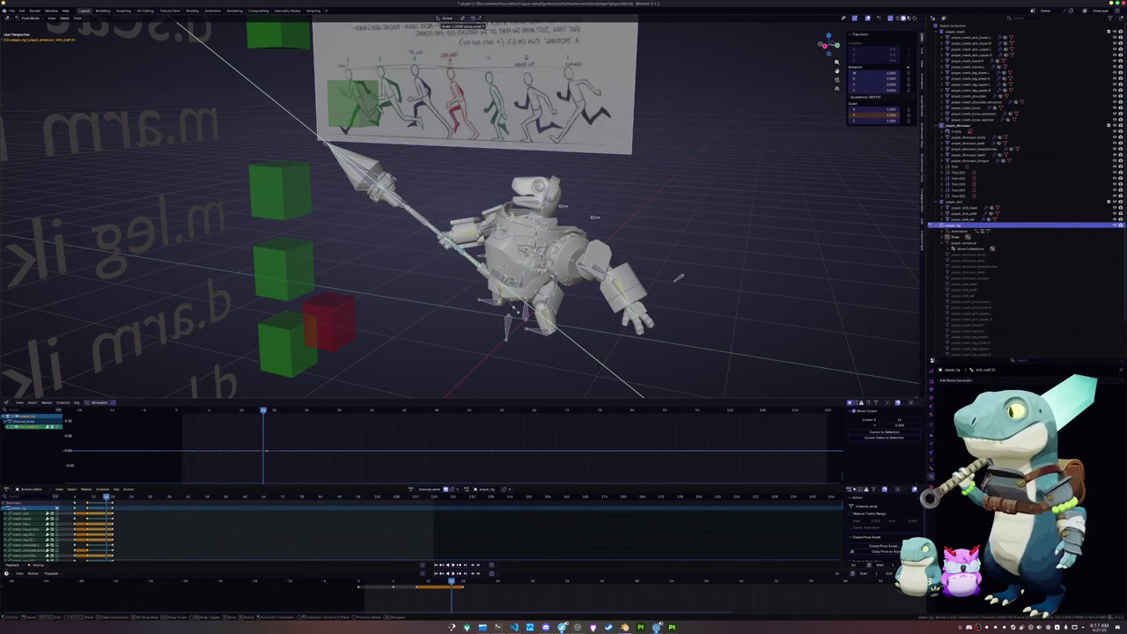
{"action": "middle_click_drag", "start_coordinate": [515, 310], "coordinate": [423, 179]}
{"action": "key", "text": "shift+z"}
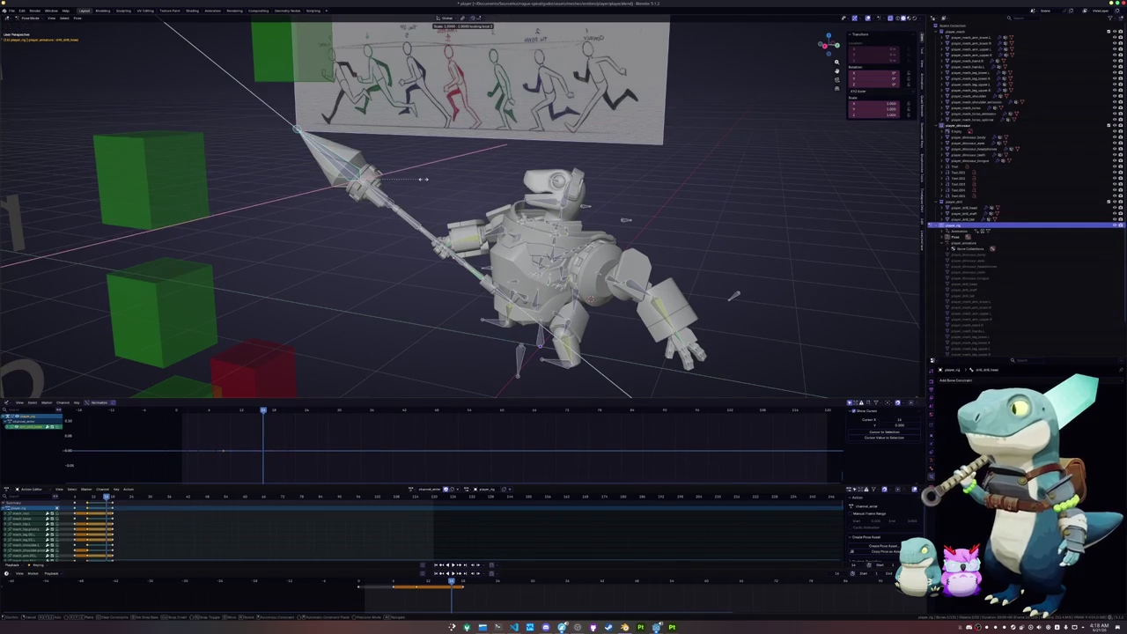
{"action": "key", "text": "shift+x"}
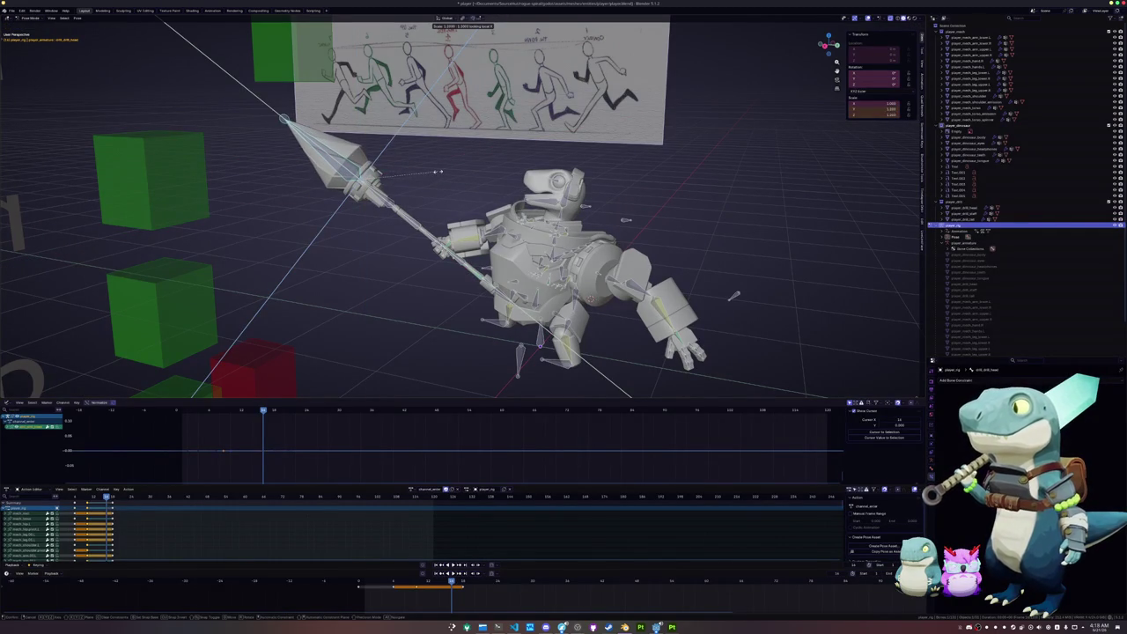
{"action": "left_click", "coordinate": [445, 169]}
{"action": "middle_click_drag", "start_coordinate": [445, 169], "coordinate": [581, 293]}
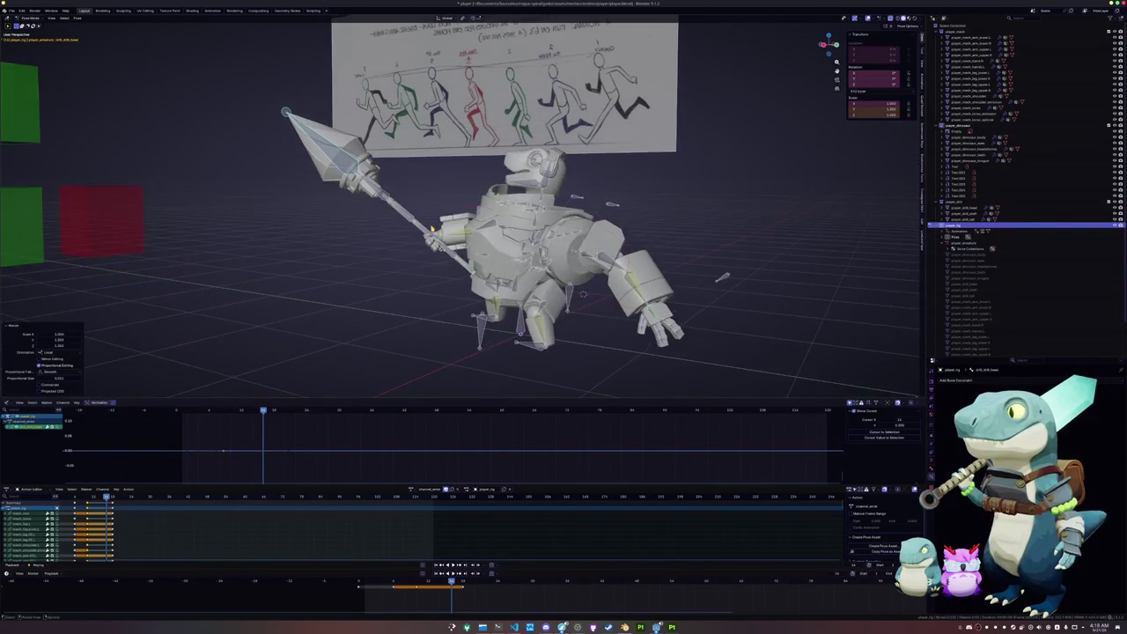
Key all bones at the current frame, play, then jump to a nearby frame
{"action": "key", "text": "a"}
{"action": "key", "text": "i"}
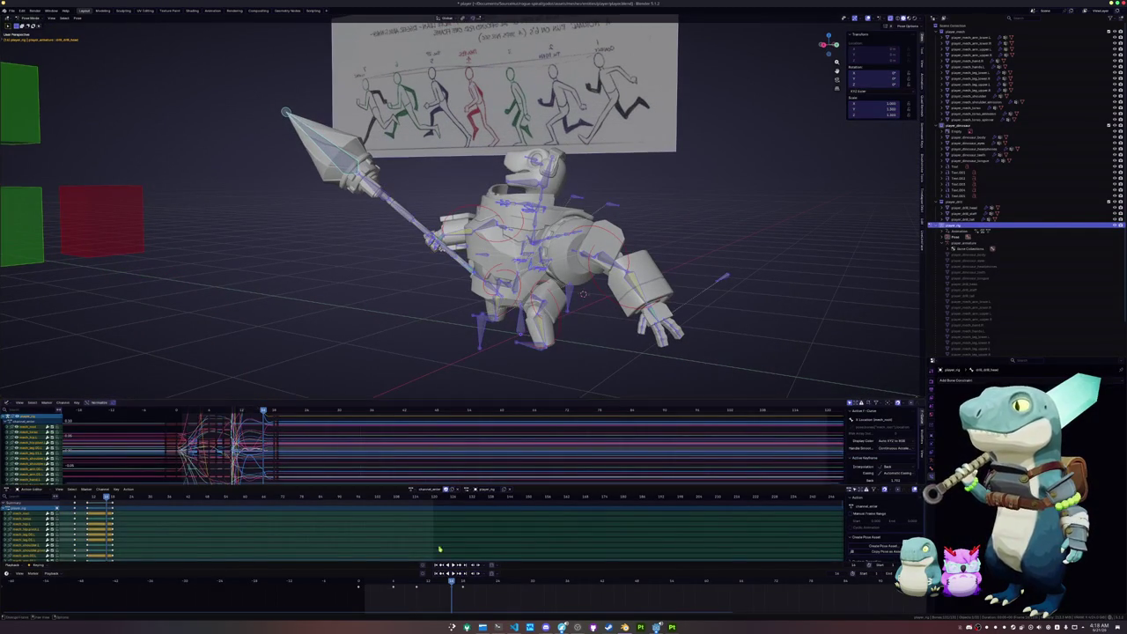
{"action": "key", "text": "space"}
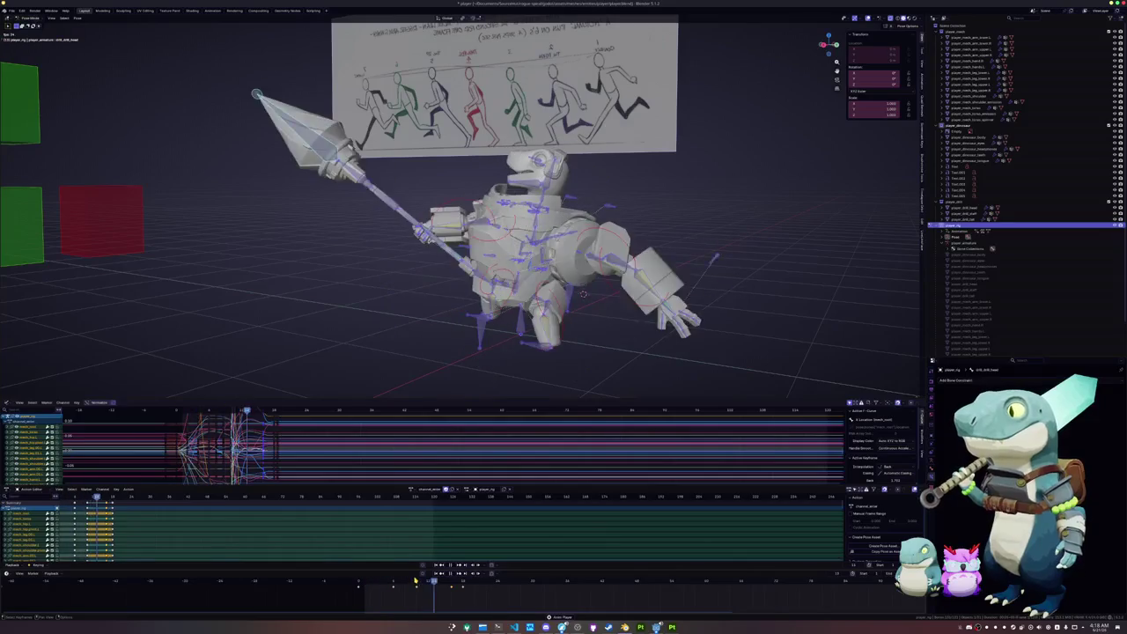
{"action": "left_click", "coordinate": [462, 583]}
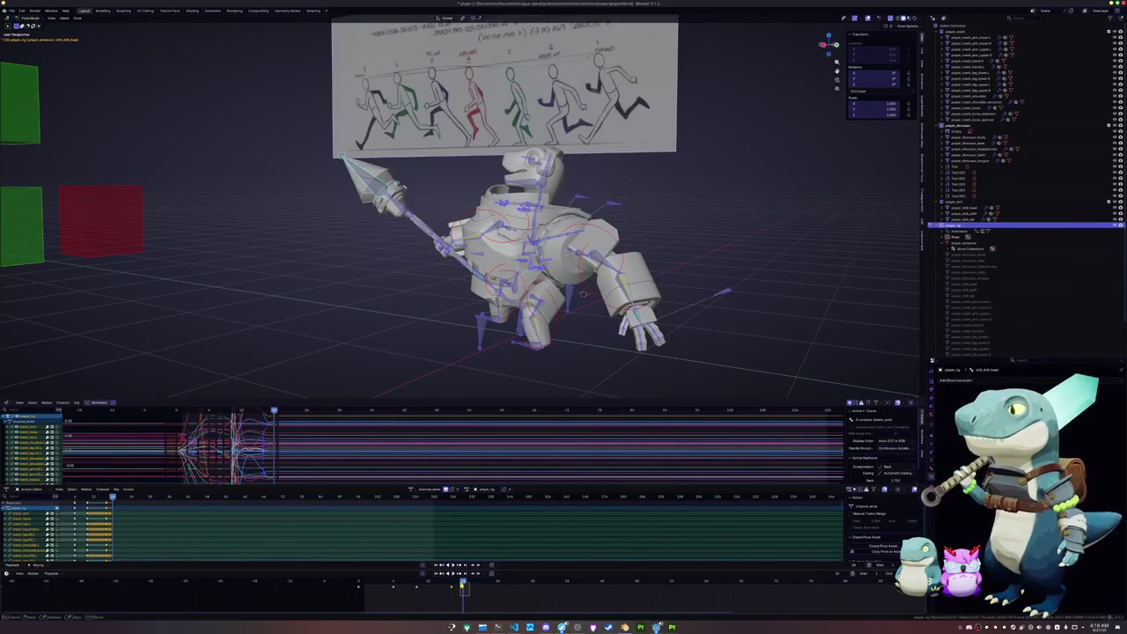
{"action": "left_click_drag", "start_coordinate": [462, 584], "coordinate": [465, 585]}
Set the selected keyframes to Bezier interpolation and play the animation
{"action": "key", "text": "a"}
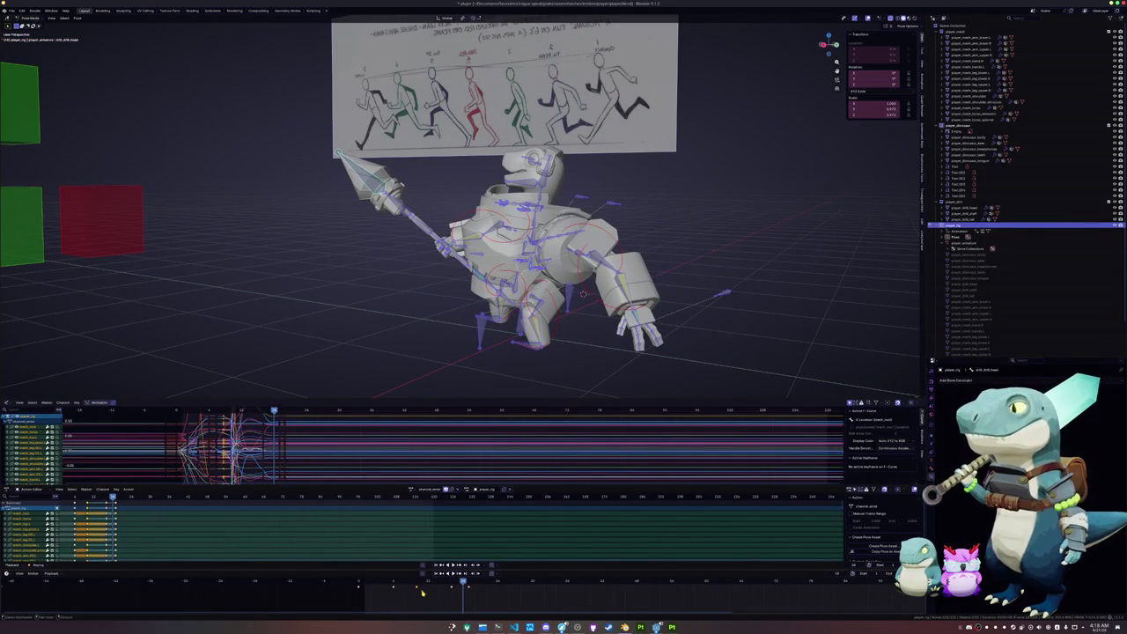
{"action": "right_click", "coordinate": [422, 595]}
{"action": "left_click", "coordinate": [456, 591]}
{"action": "left_click_drag", "start_coordinate": [453, 584], "coordinate": [415, 584]}
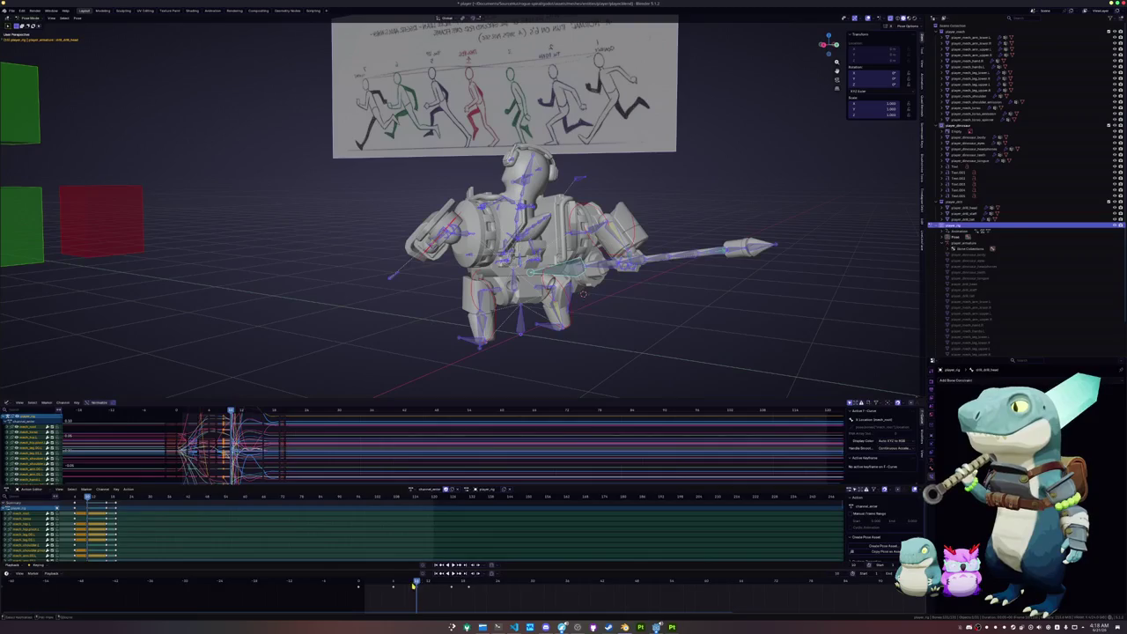
{"action": "right_click", "coordinate": [415, 583]}
{"action": "mouse_move", "coordinate": [388, 573]}
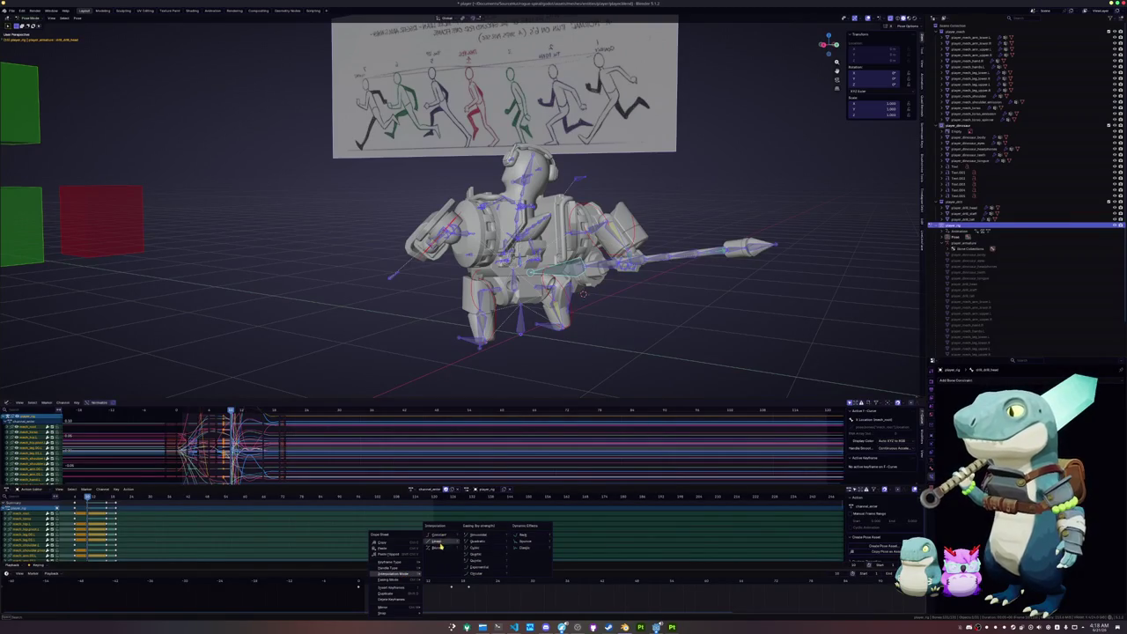
{"action": "left_click", "coordinate": [440, 548]}
{"action": "key", "text": "space"}
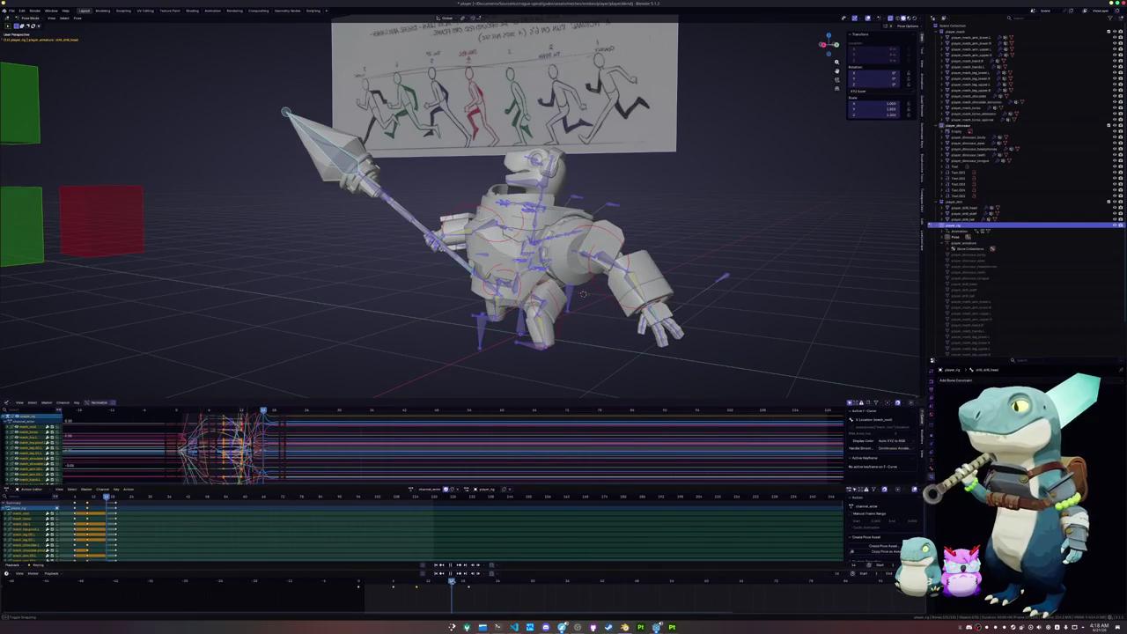
Shift the keyframes around frame 24 later in time and scrub the playhead back
{"action": "left_click_drag", "start_coordinate": [474, 591], "coordinate": [464, 582]}
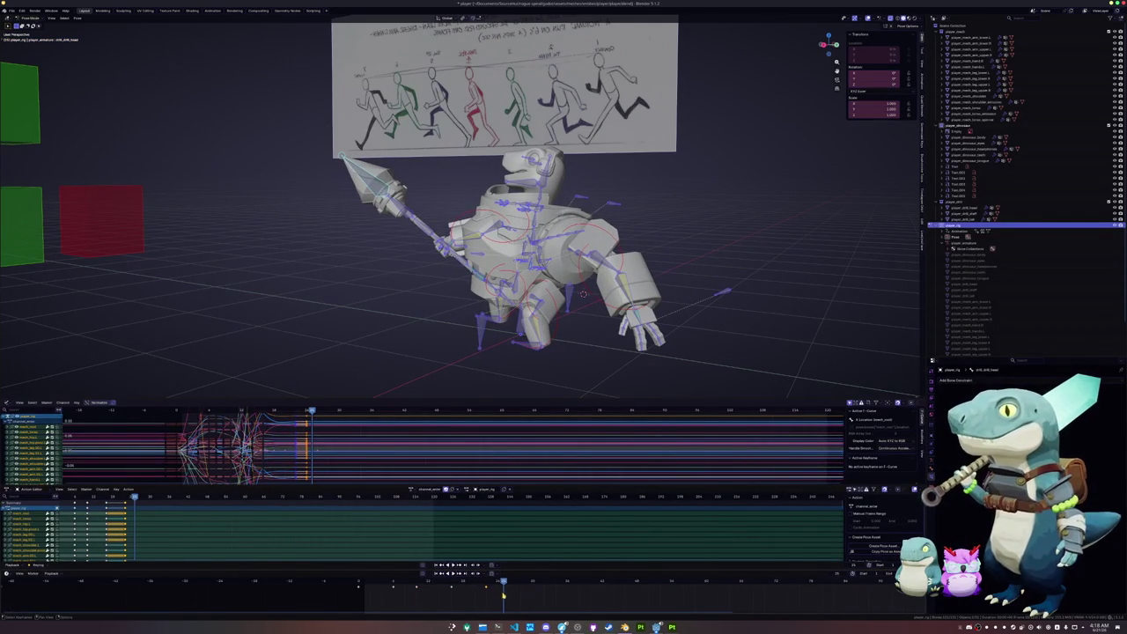
{"action": "left_click_drag", "start_coordinate": [495, 583], "coordinate": [355, 588]}
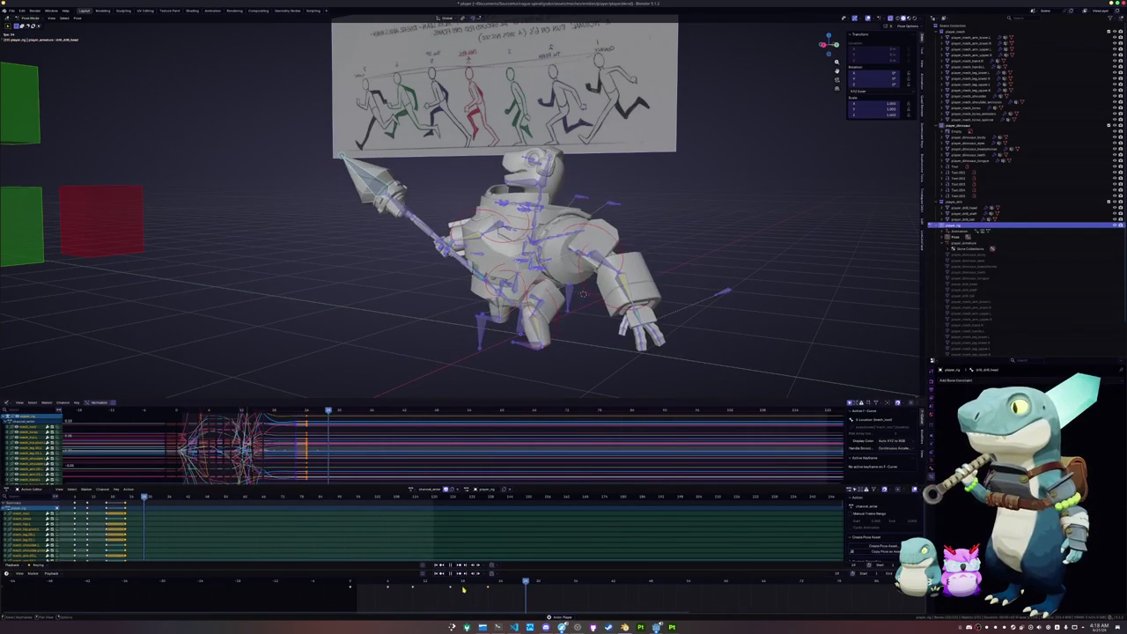
{"action": "key", "text": "space"}
{"action": "key", "text": "g"}
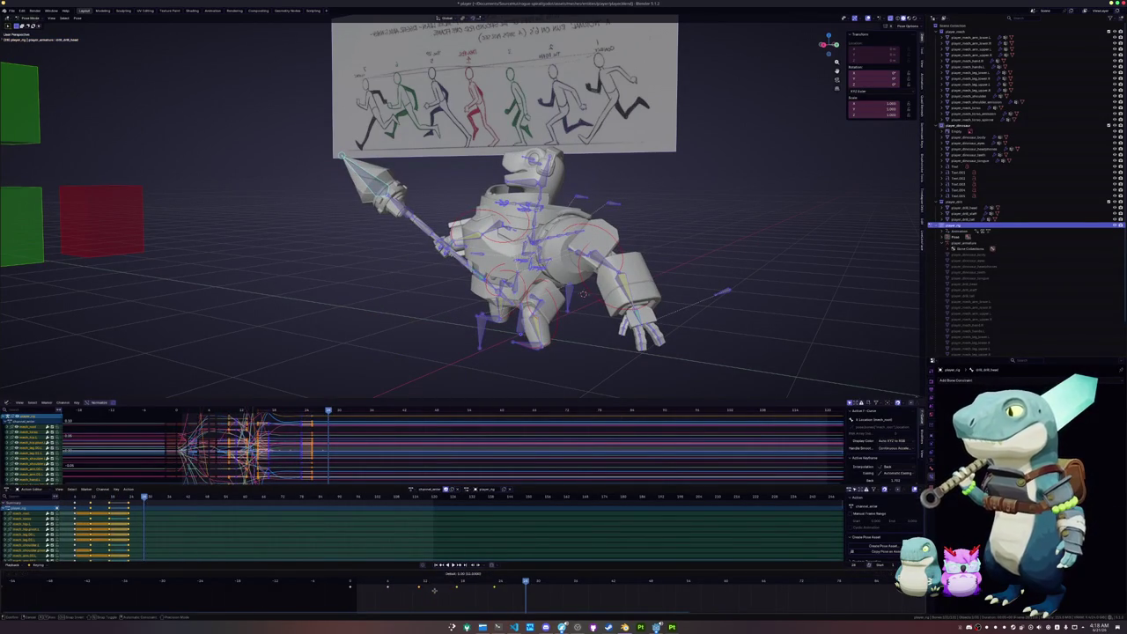
{"action": "left_click_drag", "start_coordinate": [425, 583], "coordinate": [387, 583]}
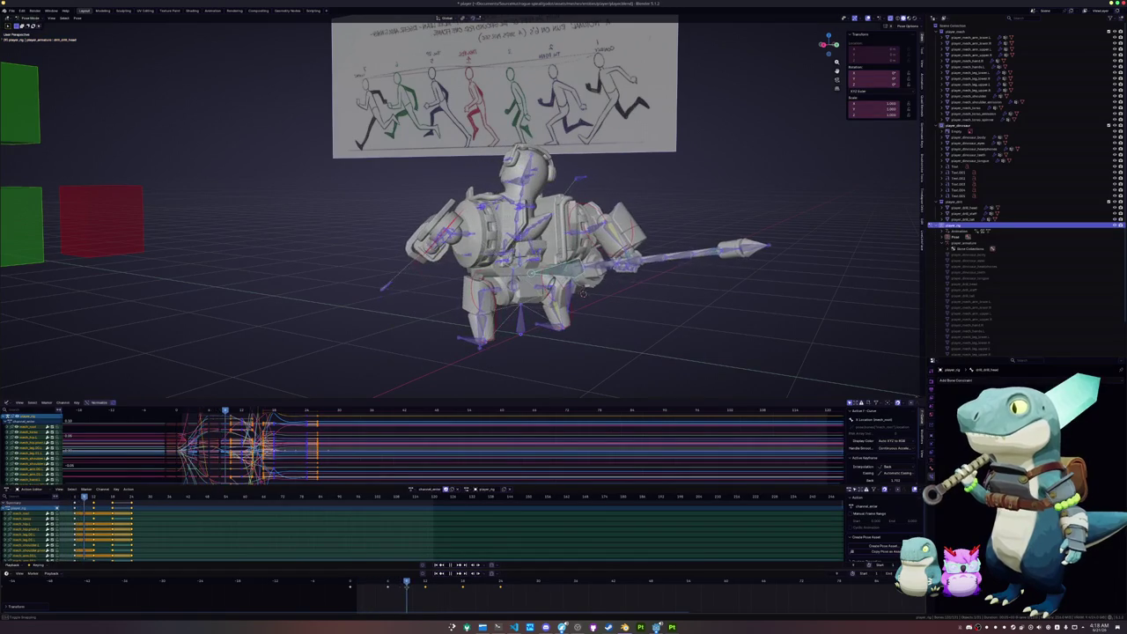
Select a body bone and lower it along the vertical Z axis
{"action": "left_click", "coordinate": [583, 292]}
{"action": "scroll", "coordinate": [584, 291], "scroll_direction": "up", "scroll_amount": 2}
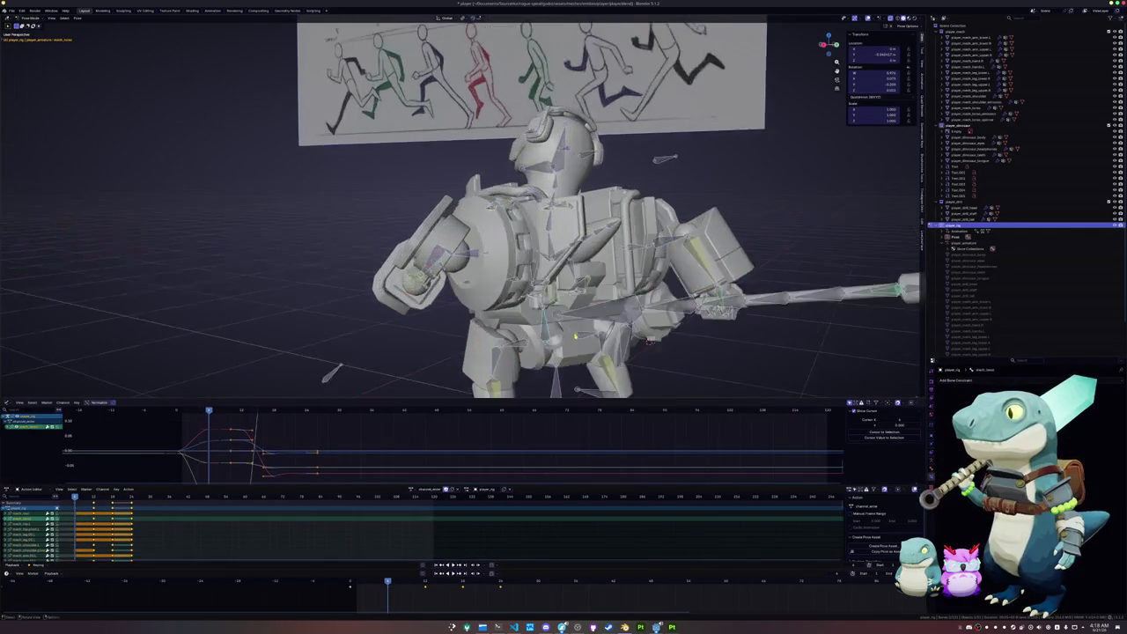
{"action": "middle_click_drag", "start_coordinate": [584, 291], "coordinate": [579, 316]}
{"action": "key", "text": "g"}
{"action": "key", "text": "z"}
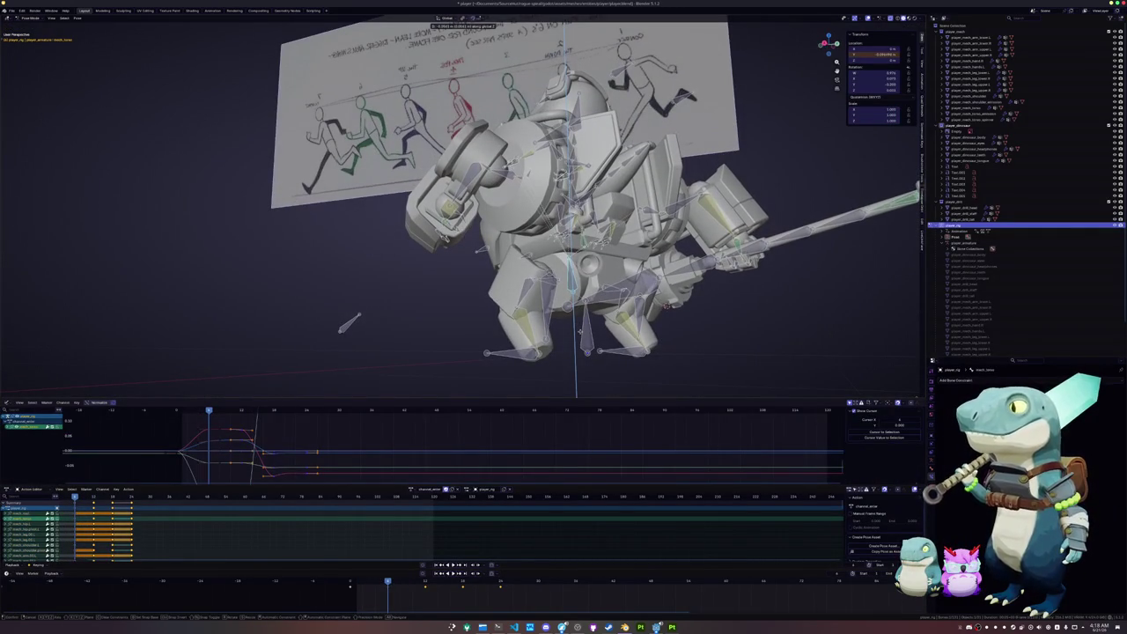
{"action": "left_click", "coordinate": [581, 337]}
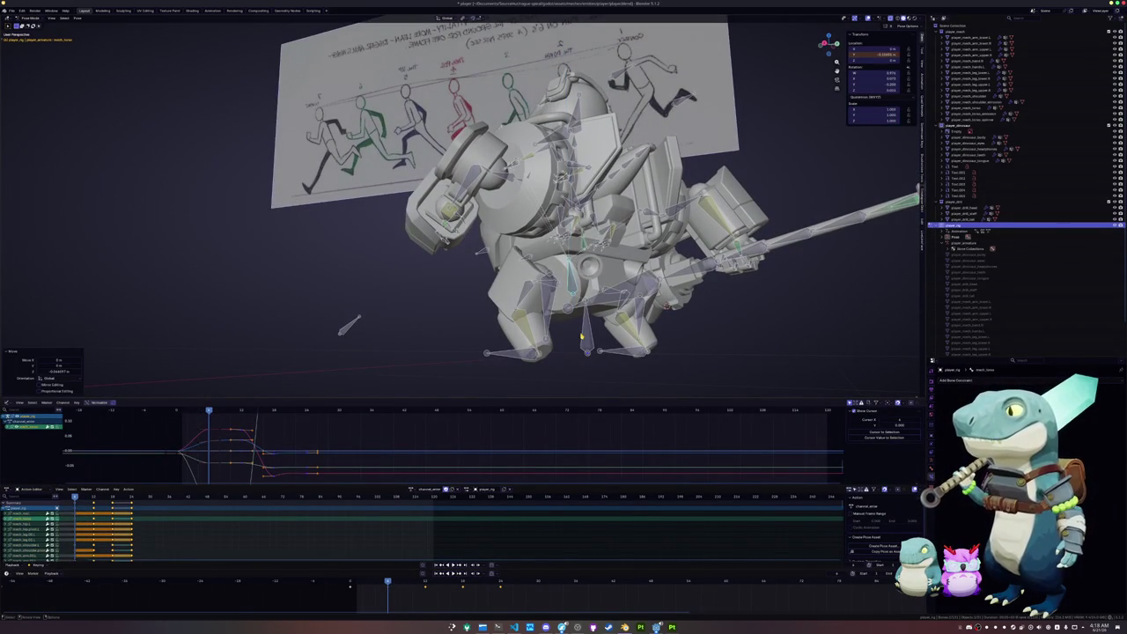
At a later frame, move another bone to tilt the body lower and forward
{"action": "left_click", "coordinate": [554, 358]}
{"action": "left_click", "coordinate": [426, 584]}
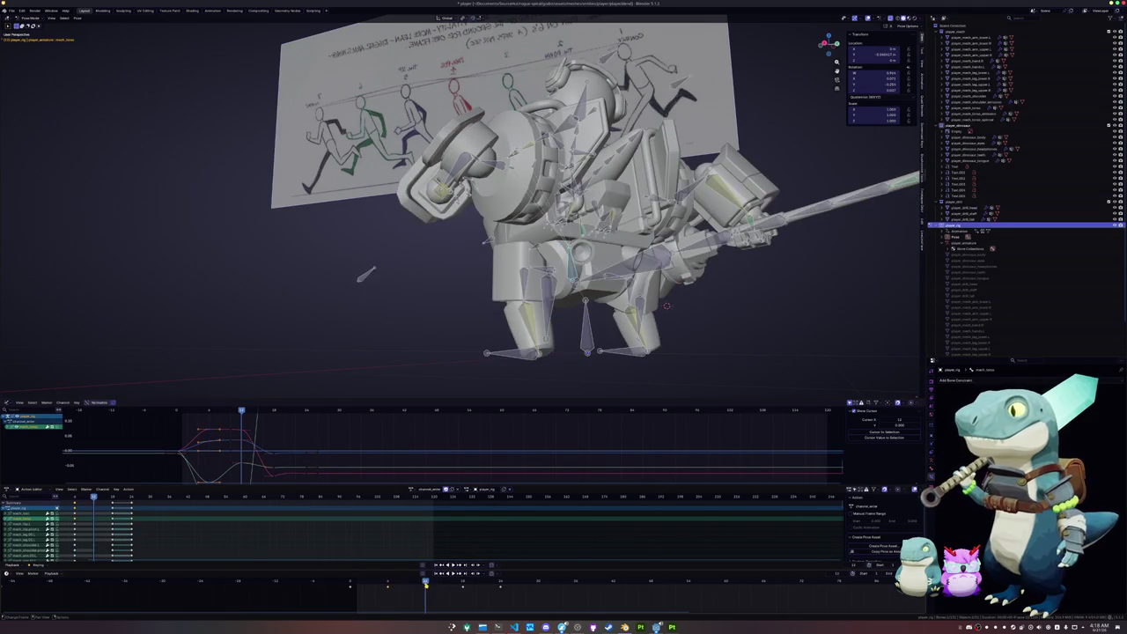
{"action": "key", "text": "g"}
{"action": "left_click", "coordinate": [611, 383]}
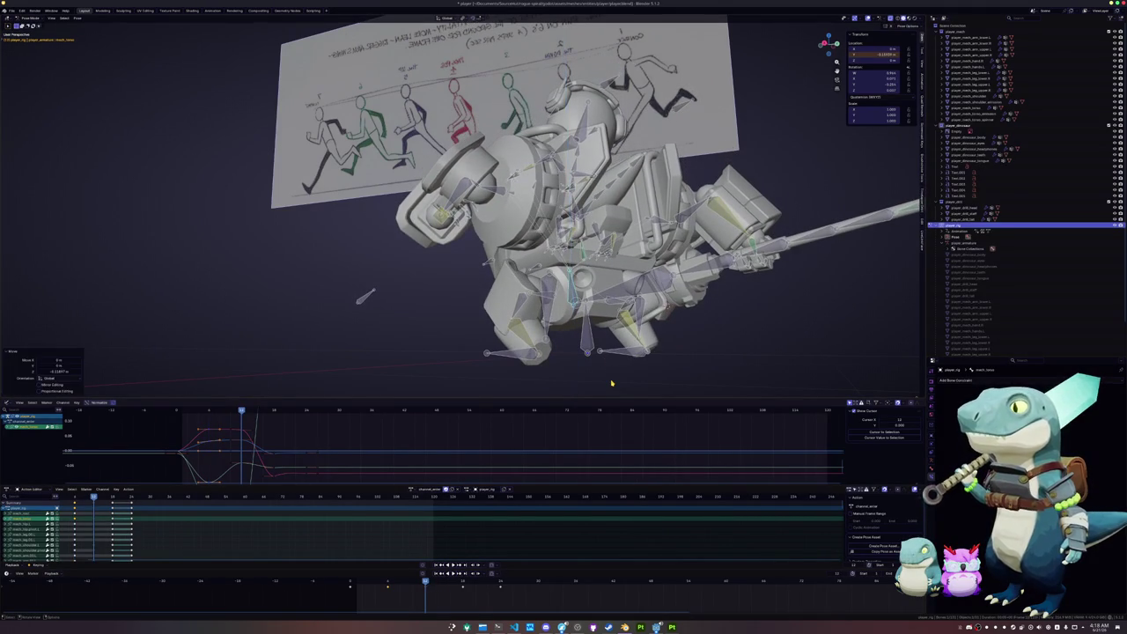
{"action": "mouse_move", "coordinate": [612, 383]}
{"action": "middle_mouse_down"}
{"action": "mouse_move", "coordinate": [565, 333]}
{"action": "mouse_move", "coordinate": [556, 352]}
{"action": "middle_mouse_up"}
{"action": "scroll", "coordinate": [589, 361], "scroll_direction": "down", "scroll_amount": 3}
Rotate the selected bones twice around the vertical Z axis
{"action": "key", "text": "r"}
{"action": "key", "text": "z"}
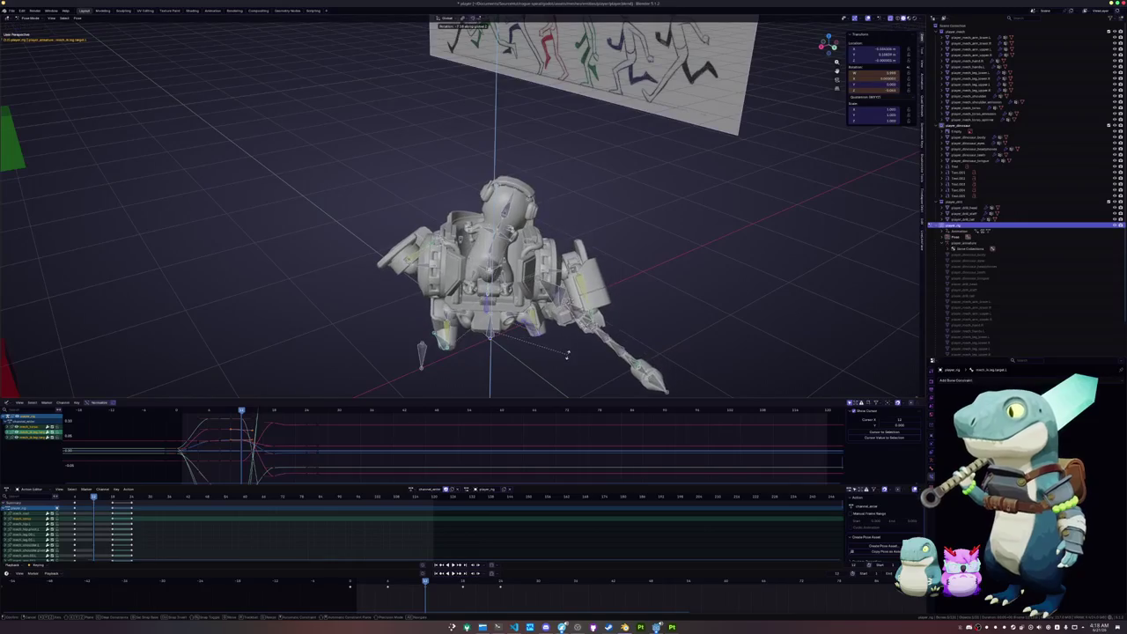
{"action": "key", "text": "Return"}
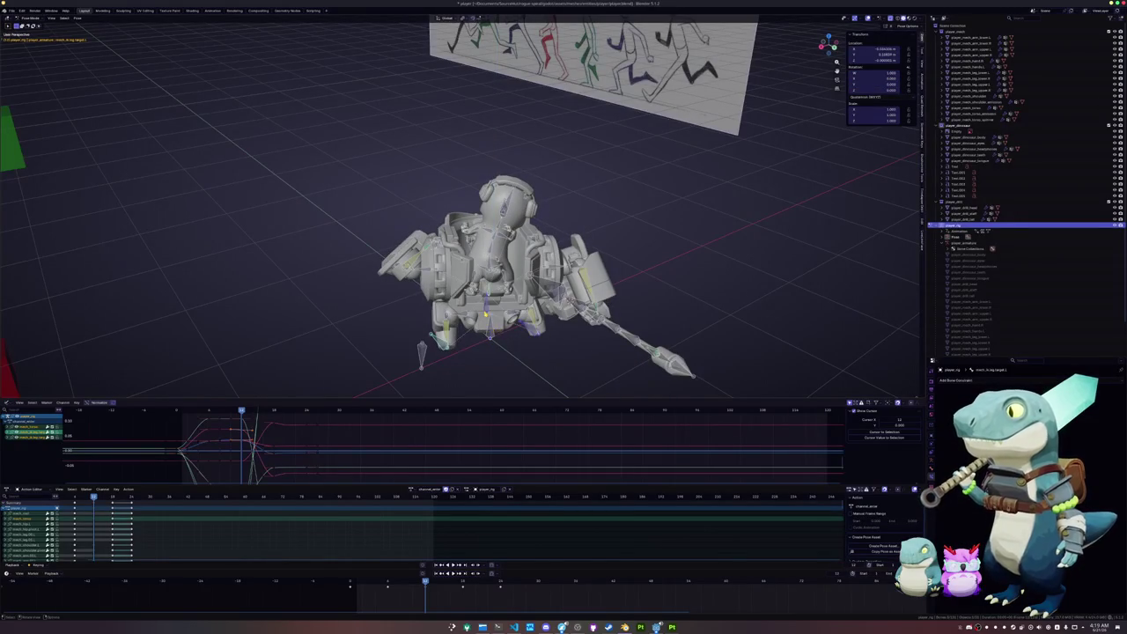
{"action": "middle_click_drag", "start_coordinate": [486, 314], "coordinate": [493, 319]}
{"action": "key", "text": "r"}
{"action": "key", "text": "z"}
{"action": "key", "text": "Return"}
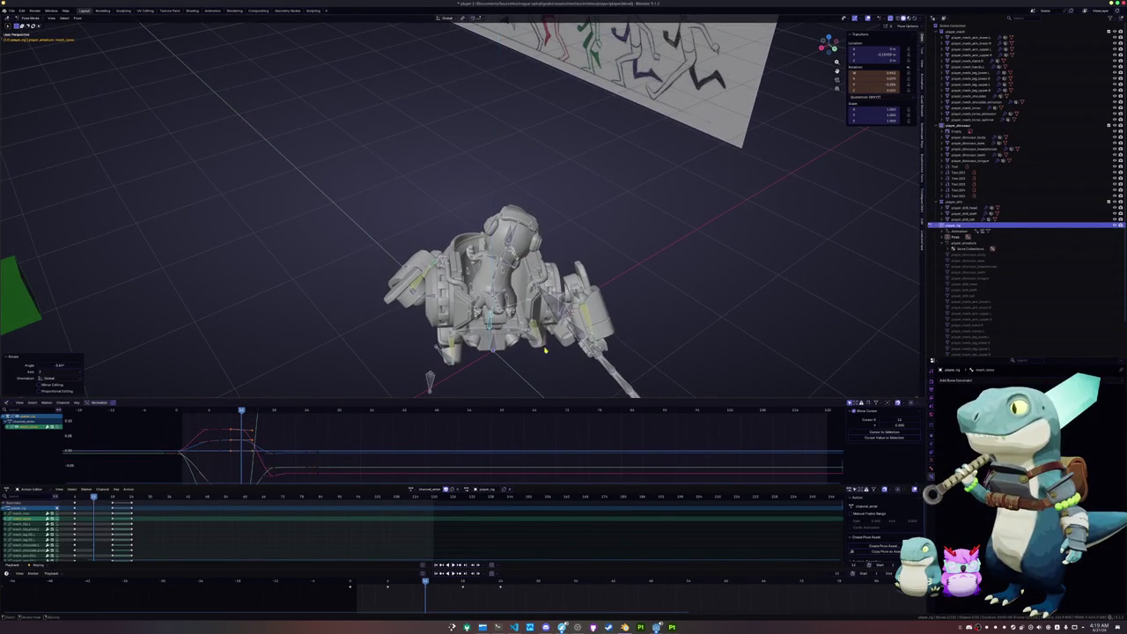
Shift the selected bones along Y, then select every bone for keying
{"action": "middle_click_drag", "start_coordinate": [546, 350], "coordinate": [563, 352]}
{"action": "key", "text": "g"}
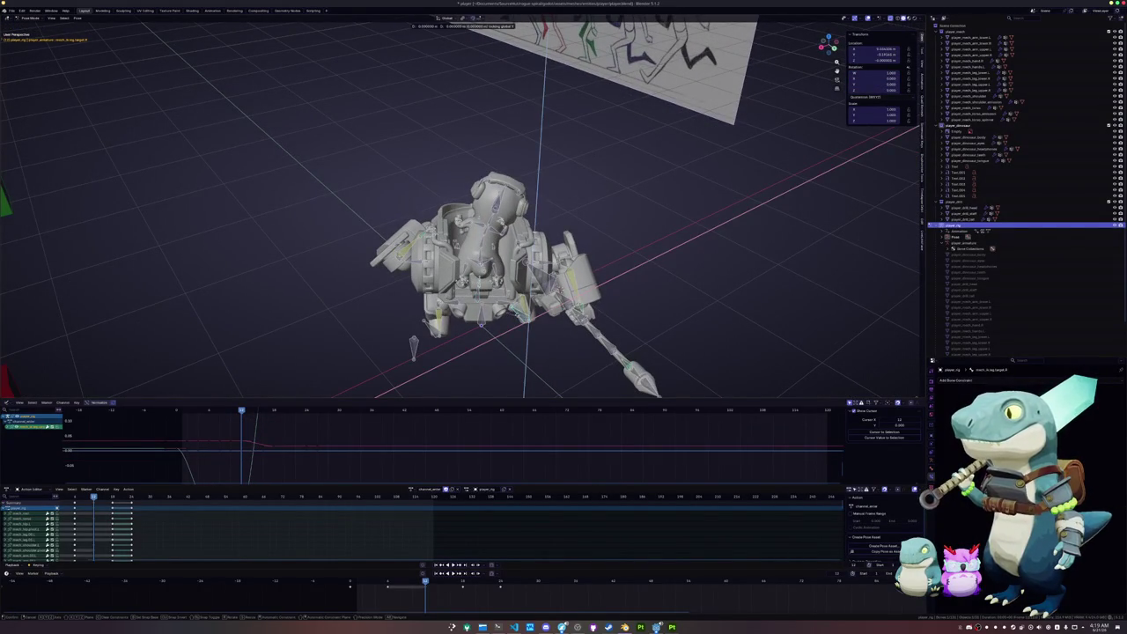
{"action": "key", "text": "z"}
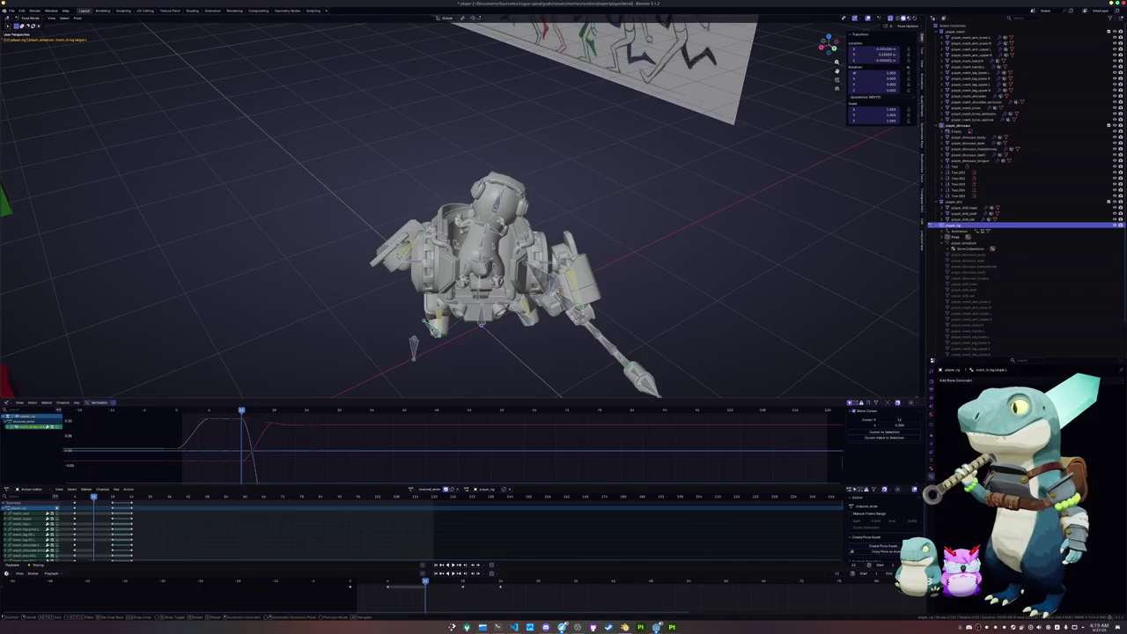
{"action": "key", "text": "y"}
{"action": "key", "text": "Return"}
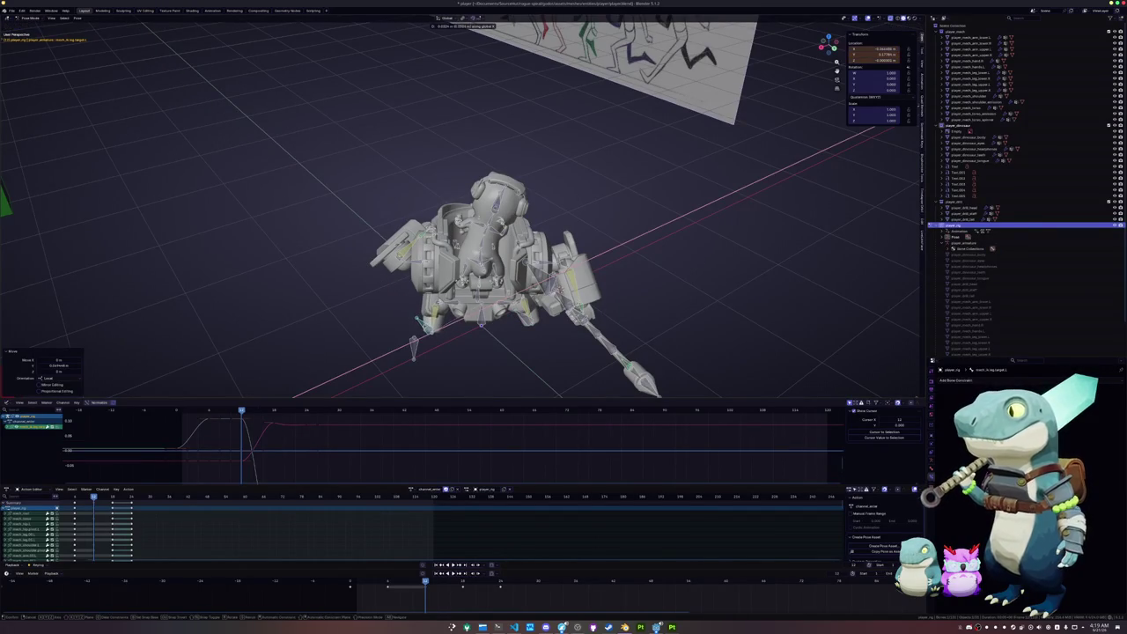
{"action": "key", "text": "a"}
{"action": "key", "text": "i"}
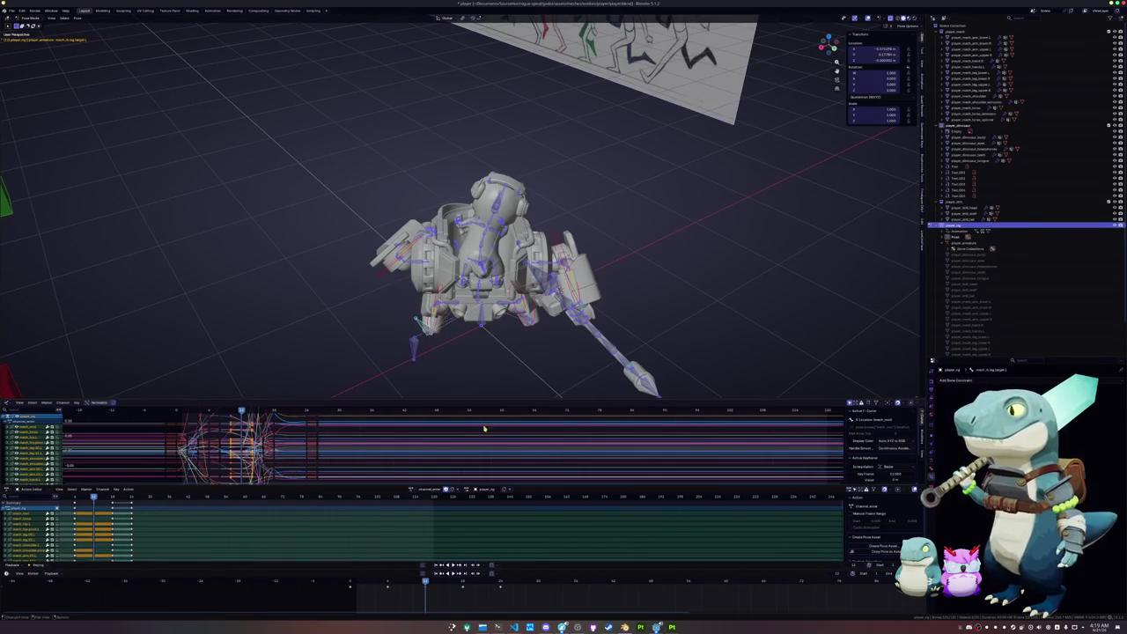
{"action": "key", "text": "space"}
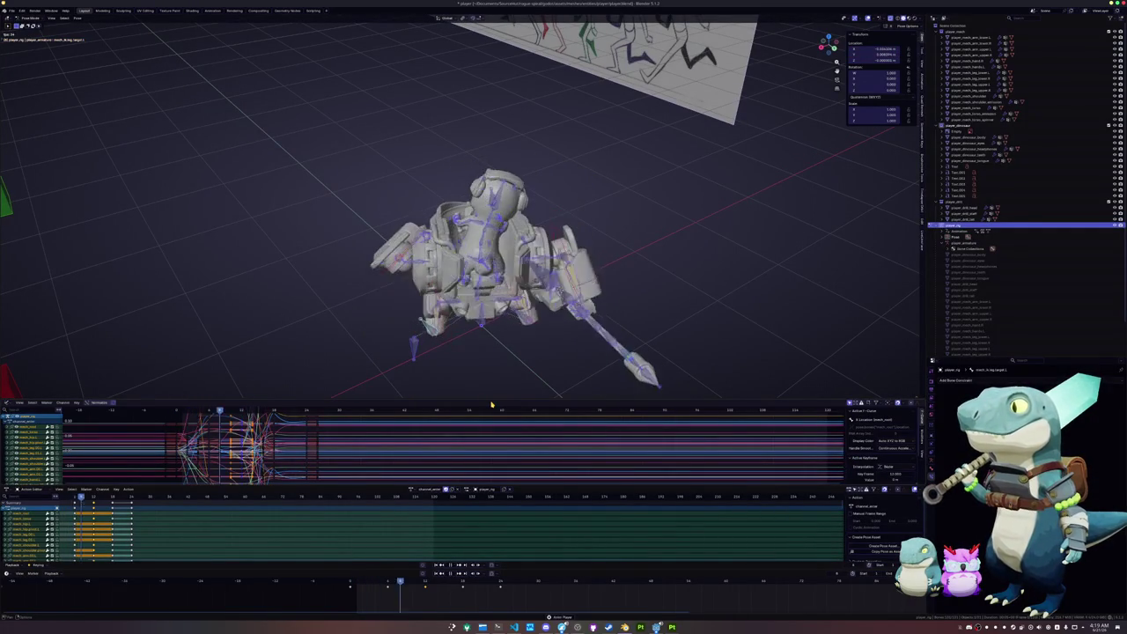
{"action": "key", "text": "space"}
{"action": "key", "text": "Down"}
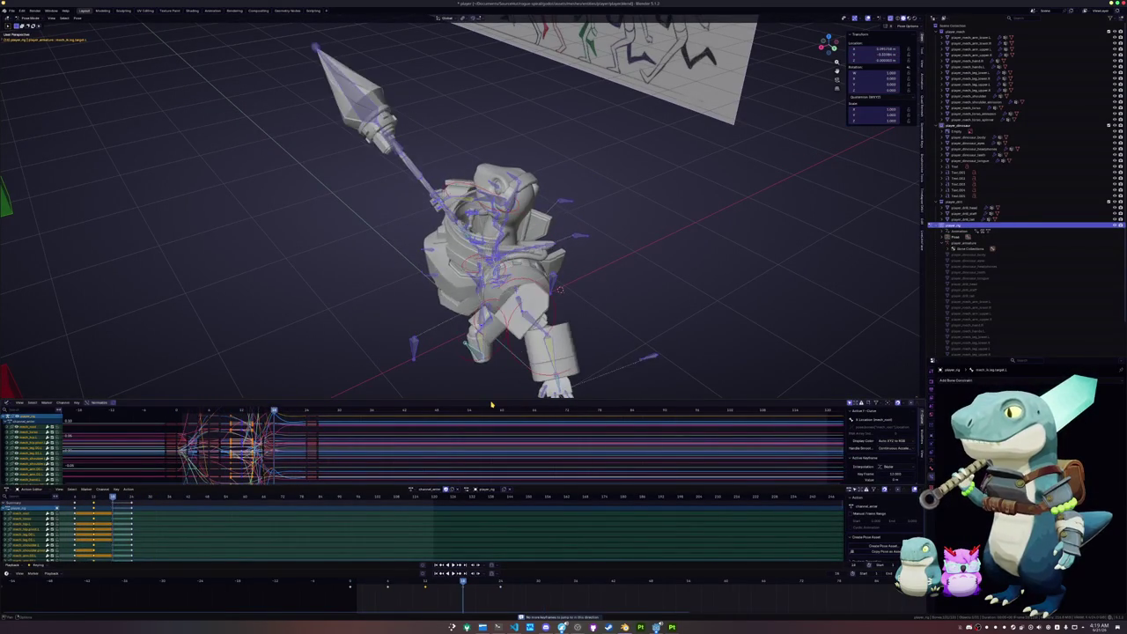
{"action": "key", "text": "Down"}
{"action": "key", "text": "Down"}
{"action": "key", "text": "space"}
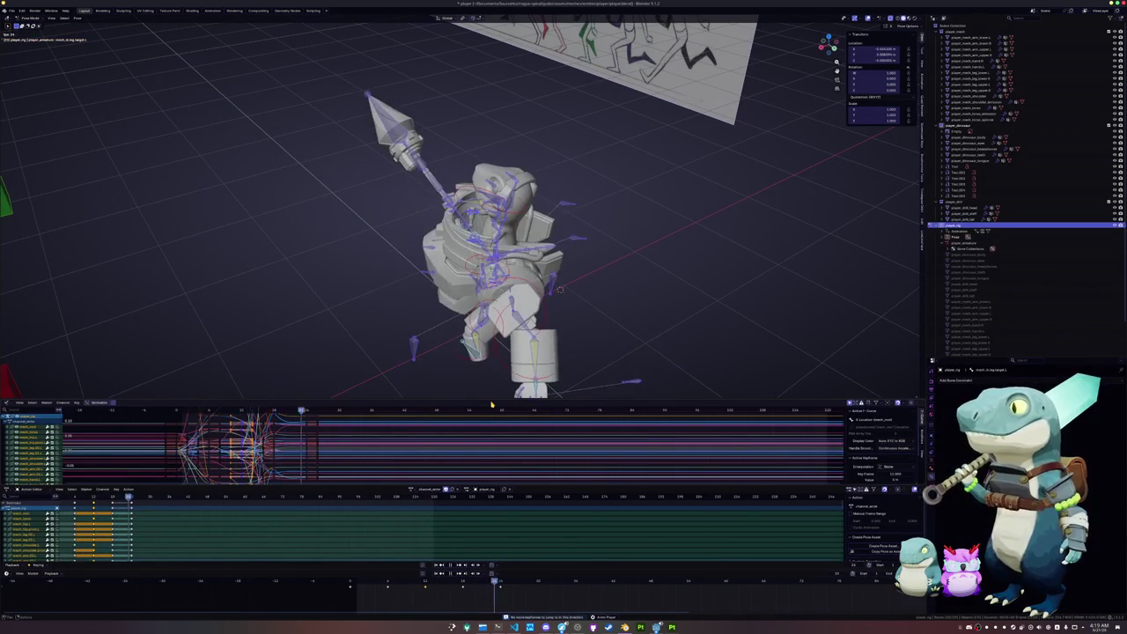
{"action": "key", "text": "space"}
{"action": "key", "text": "Down"}
{"action": "key", "text": "Down"}
{"action": "key", "text": "Down"}
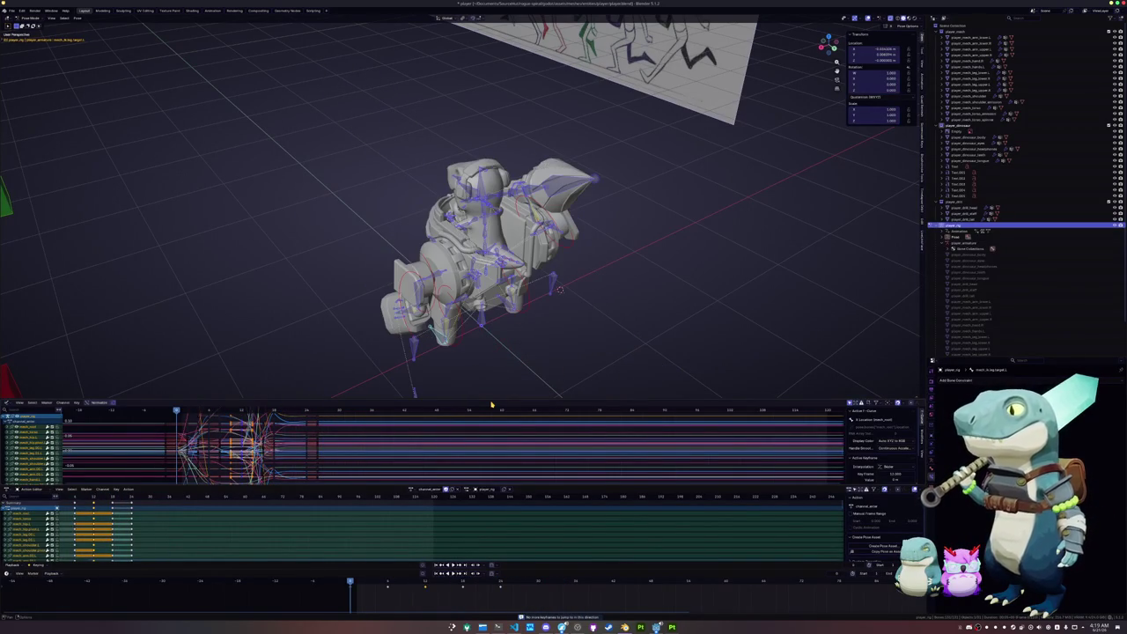
{"action": "key", "text": "Up"}
{"action": "key", "text": "space"}
{"action": "mouse_move", "coordinate": [528, 294]}
{"action": "middle_mouse_down"}
{"action": "mouse_move", "coordinate": [585, 258]}
{"action": "mouse_move", "coordinate": [528, 254]}
{"action": "middle_mouse_up"}
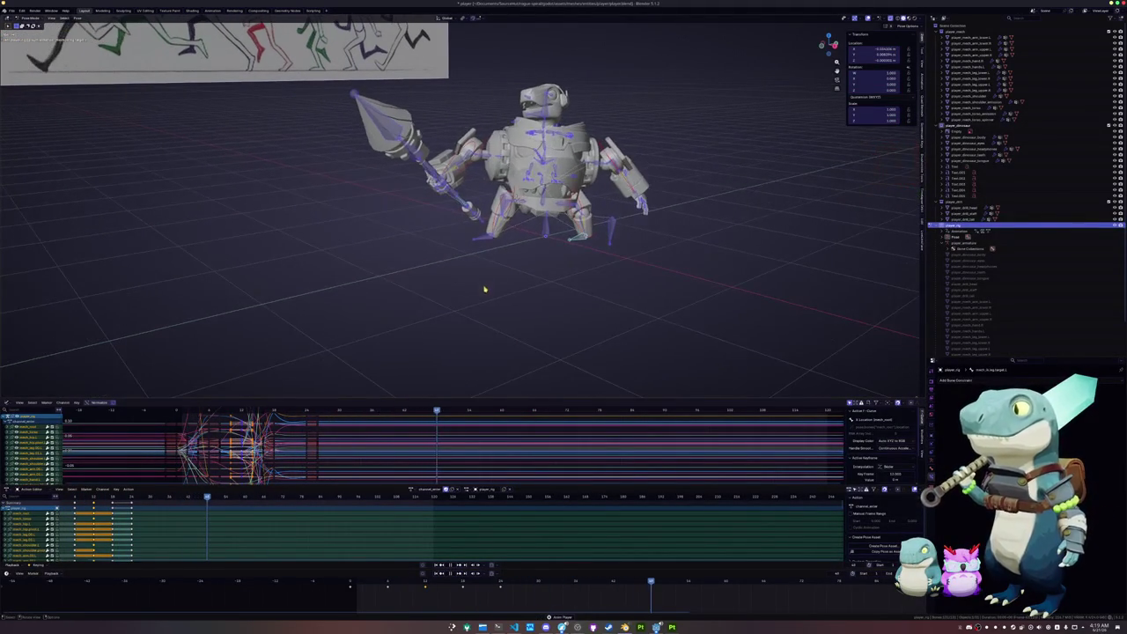
{"action": "middle_click_drag", "start_coordinate": [475, 294], "coordinate": [489, 296]}
{"action": "scroll", "coordinate": [496, 297], "scroll_direction": "up", "scroll_amount": 2}
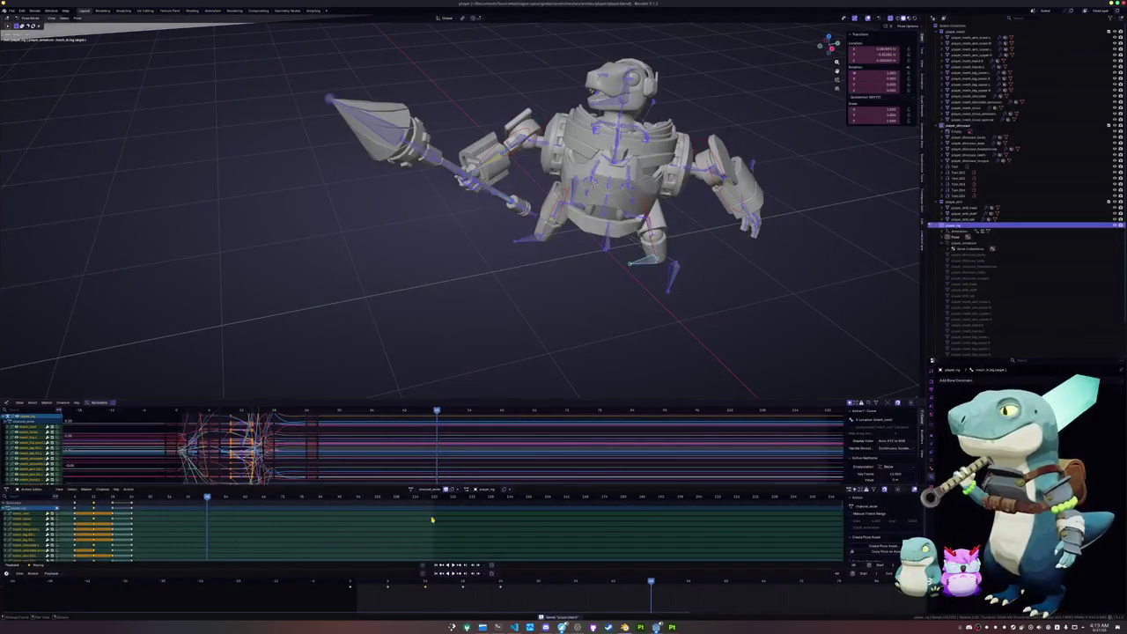
{"action": "left_click_drag", "start_coordinate": [429, 580], "coordinate": [462, 581]}
Select the ctrl_drill_head spear-tip bone and try an X-axis scale, then cancel it
{"action": "left_click", "coordinate": [384, 194]}
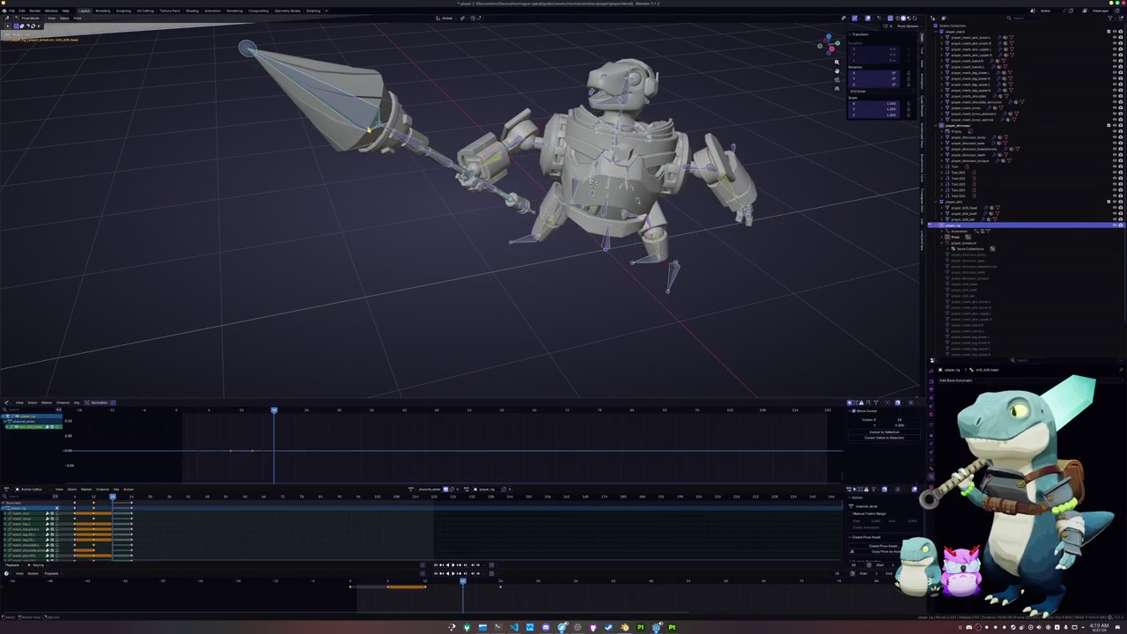
{"action": "middle_click_drag", "start_coordinate": [384, 195], "coordinate": [353, 175]}
{"action": "middle_click_drag", "start_coordinate": [424, 204], "coordinate": [493, 174]}
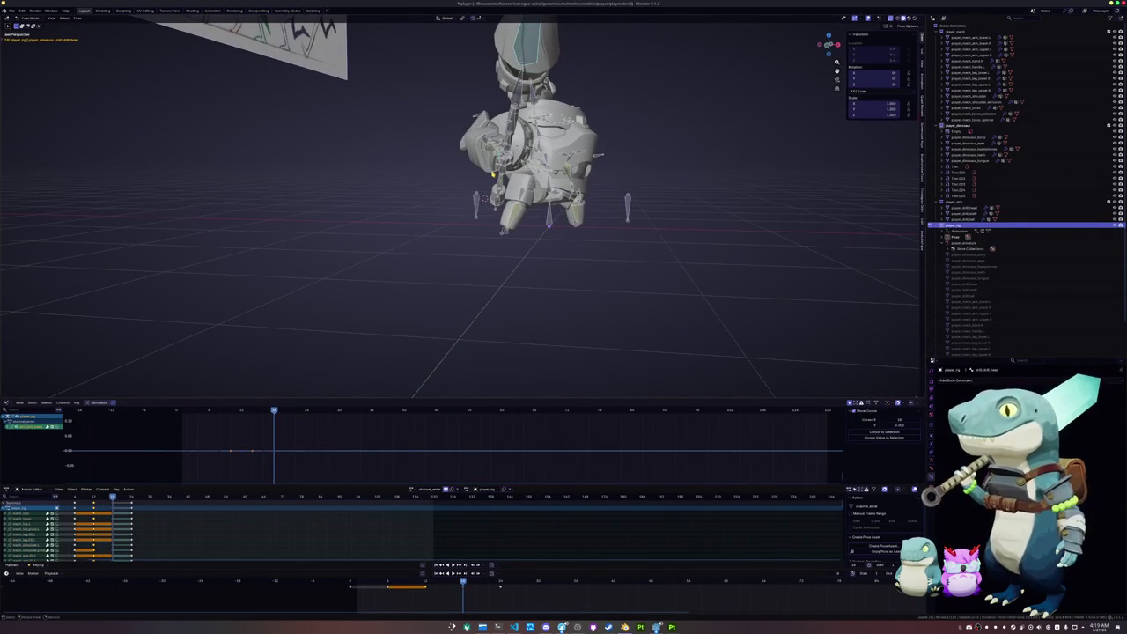
{"action": "mouse_move", "coordinate": [493, 174]}
{"action": "middle_mouse_down"}
{"action": "mouse_move", "coordinate": [417, 175]}
{"action": "mouse_move", "coordinate": [482, 320]}
{"action": "mouse_move", "coordinate": [510, 258]}
{"action": "mouse_move", "coordinate": [485, 283]}
{"action": "mouse_move", "coordinate": [396, 220]}
{"action": "mouse_move", "coordinate": [466, 247]}
{"action": "mouse_move", "coordinate": [513, 244]}
{"action": "mouse_move", "coordinate": [477, 243]}
{"action": "middle_mouse_up"}
{"action": "key", "text": "s"}
{"action": "key", "text": "x"}
{"action": "key", "text": "x"}
{"action": "key", "text": "Escape"}
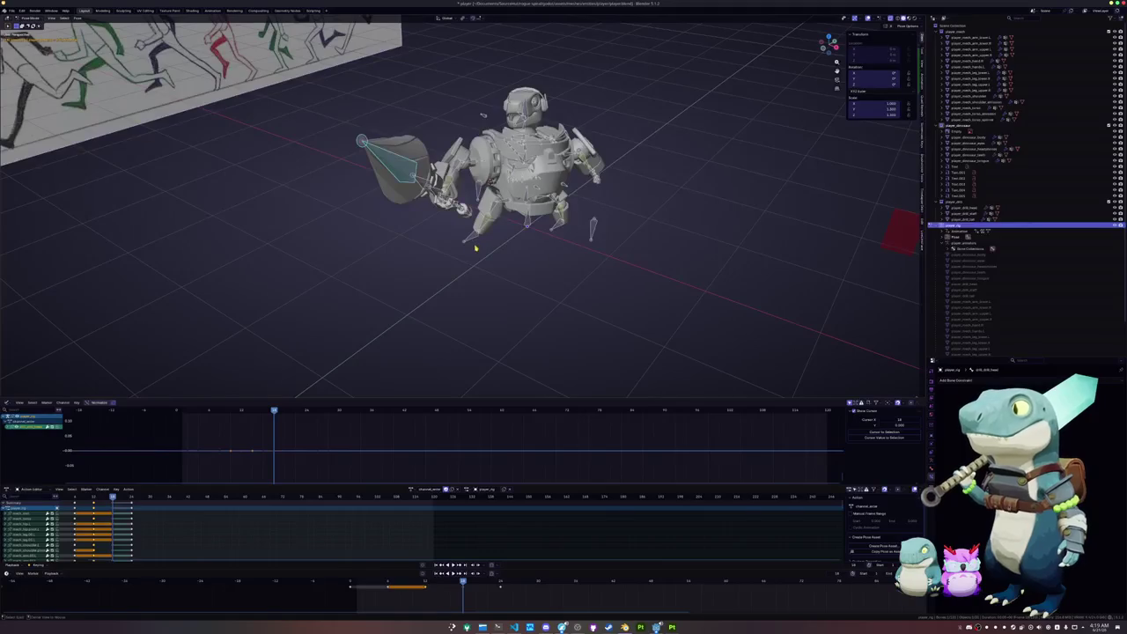
Lengthen the spear tip bone along its own local Y axis
{"action": "scroll", "coordinate": [405, 176], "scroll_direction": "up", "scroll_amount": 3}
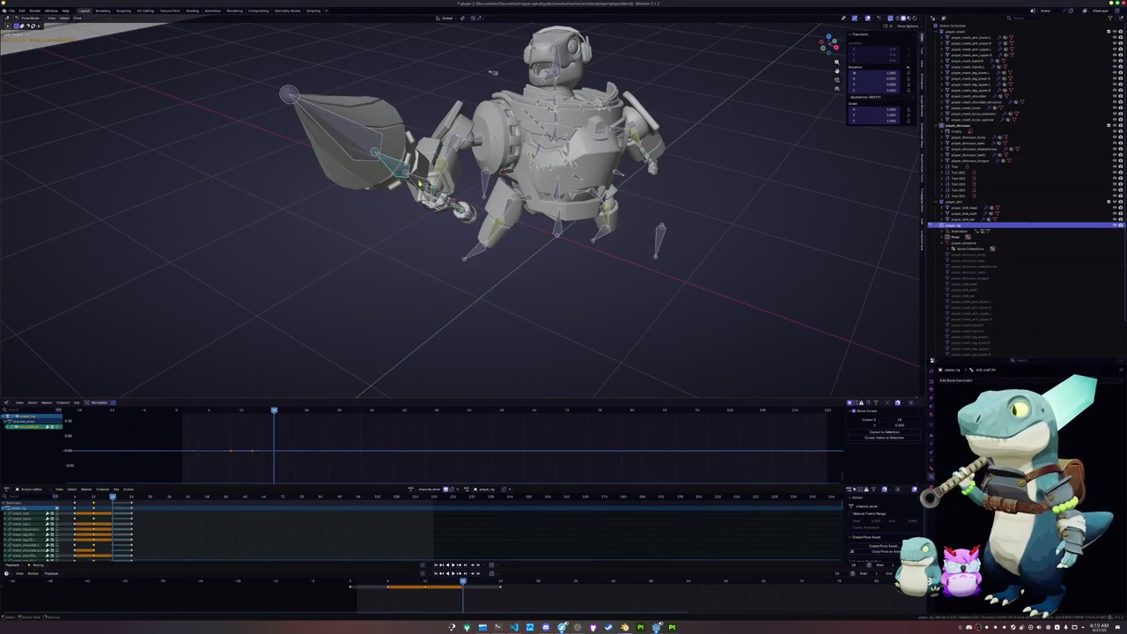
{"action": "middle_click_drag", "start_coordinate": [414, 185], "coordinate": [391, 187]}
{"action": "key", "text": "s"}
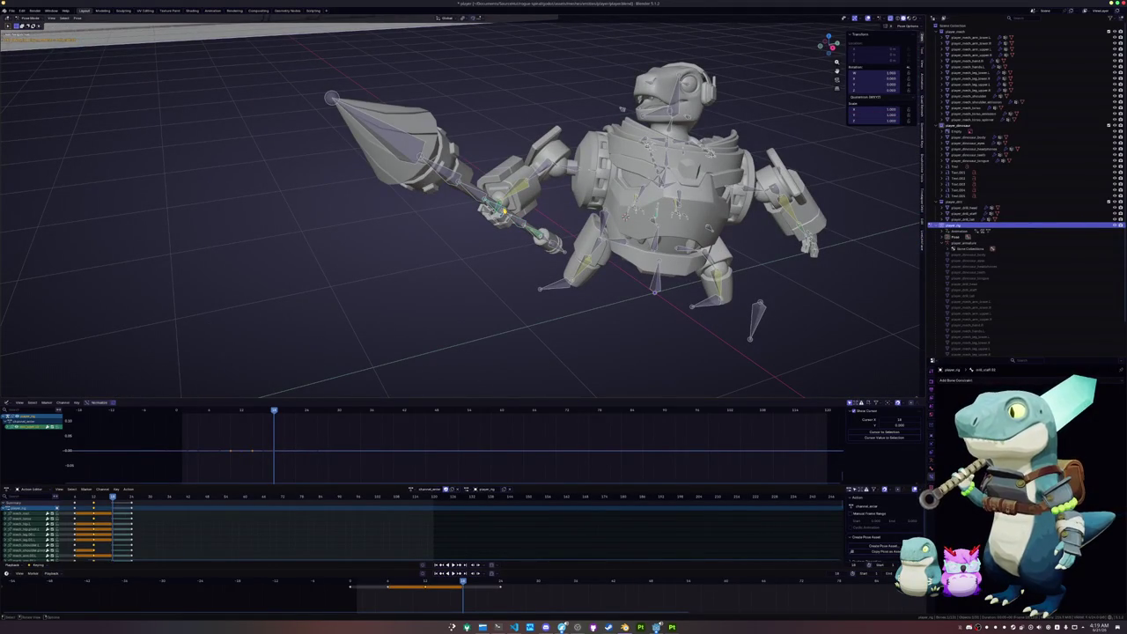
{"action": "key", "text": "z"}
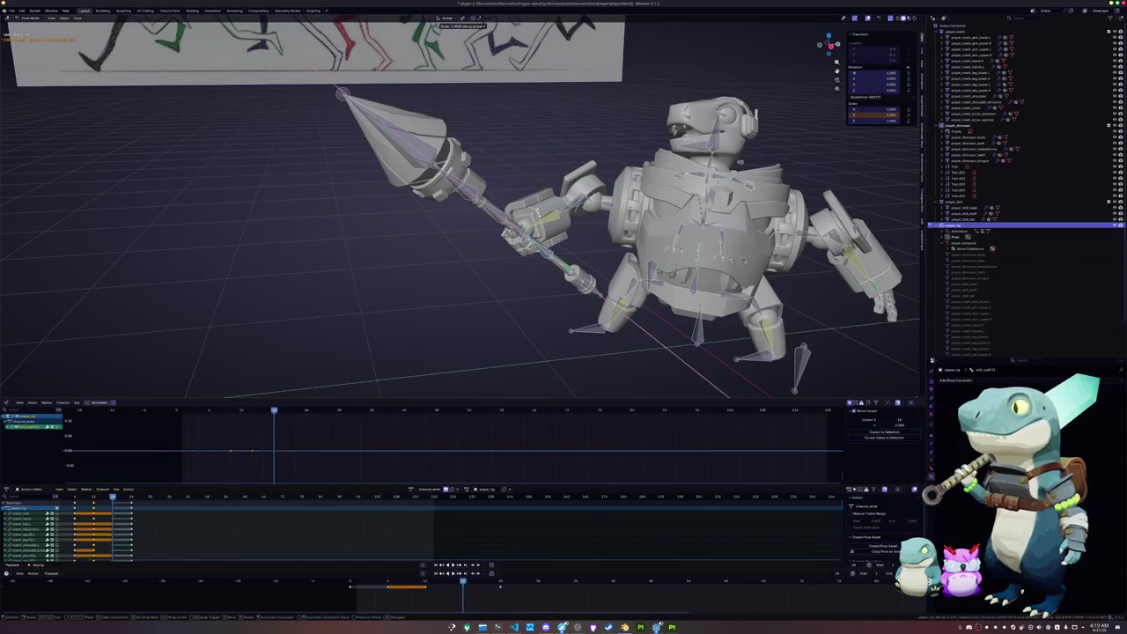
{"action": "key", "text": "y"}
{"action": "key", "text": "y"}
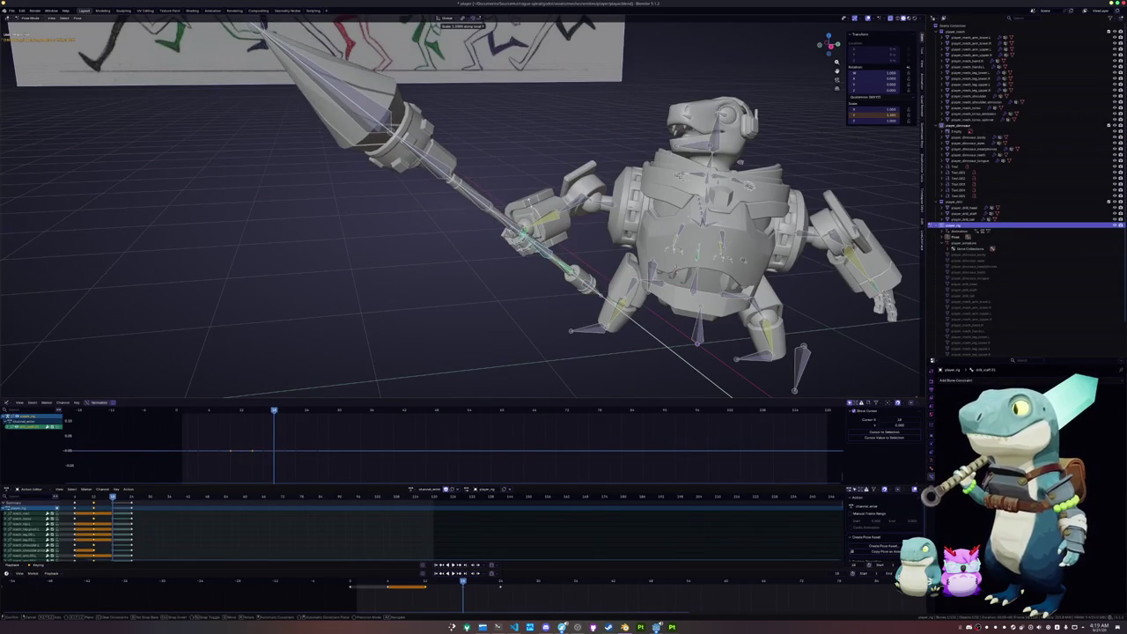
{"action": "key", "text": "Return"}
Enlarge the spear bone by a factor of 9, frame it, then undo the enlargement
{"action": "middle_click_drag", "start_coordinate": [529, 264], "coordinate": [550, 44]}
{"action": "key", "text": "s"}
{"action": "key", "text": "shift+z"}
{"action": "key", "text": "shift+z"}
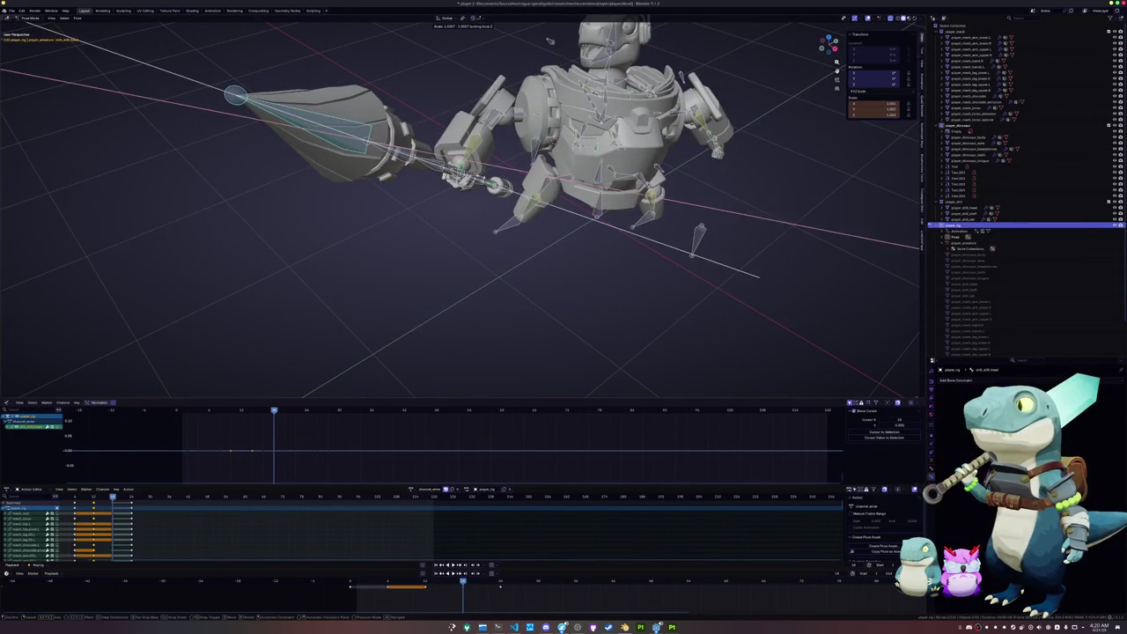
{"action": "key", "text": "shift+x"}
{"action": "key", "text": "shift+x"}
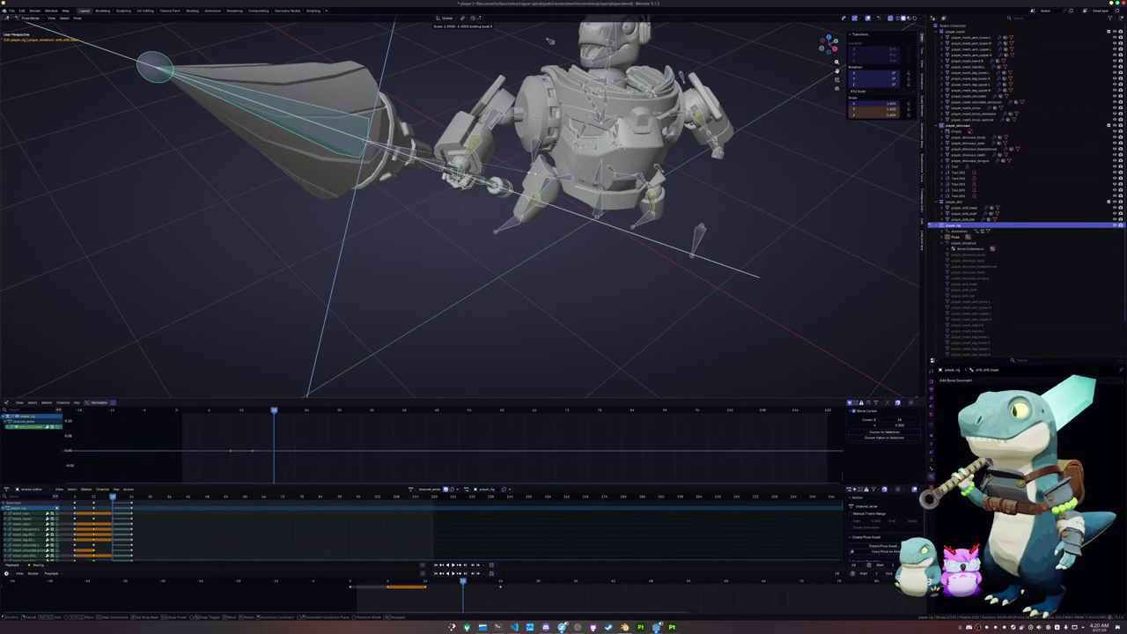
{"action": "key", "text": "BackSpace"}
{"action": "type", "text": "3"}
{"action": "key", "text": "BackSpace"}
{"action": "key", "text": "4"}
{"action": "key", "text": "BackSpace"}
{"action": "key", "text": "5"}
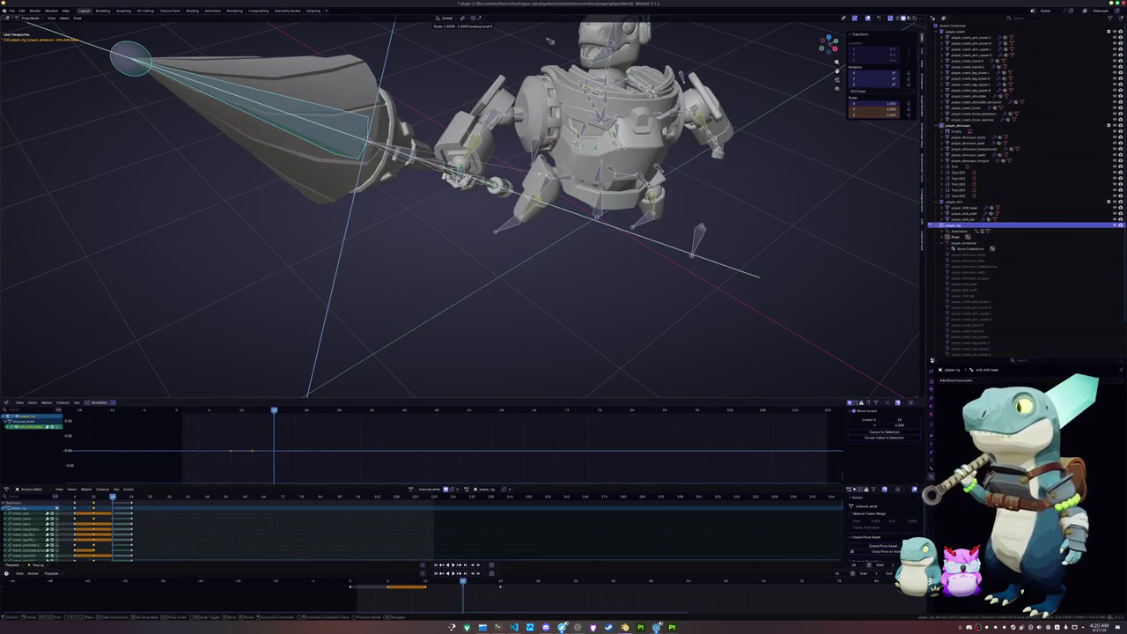
{"action": "key", "text": "BackSpace"}
{"action": "key", "text": "6"}
{"action": "key", "text": "BackSpace"}
{"action": "key", "text": "9"}
{"action": "key", "text": "Return"}
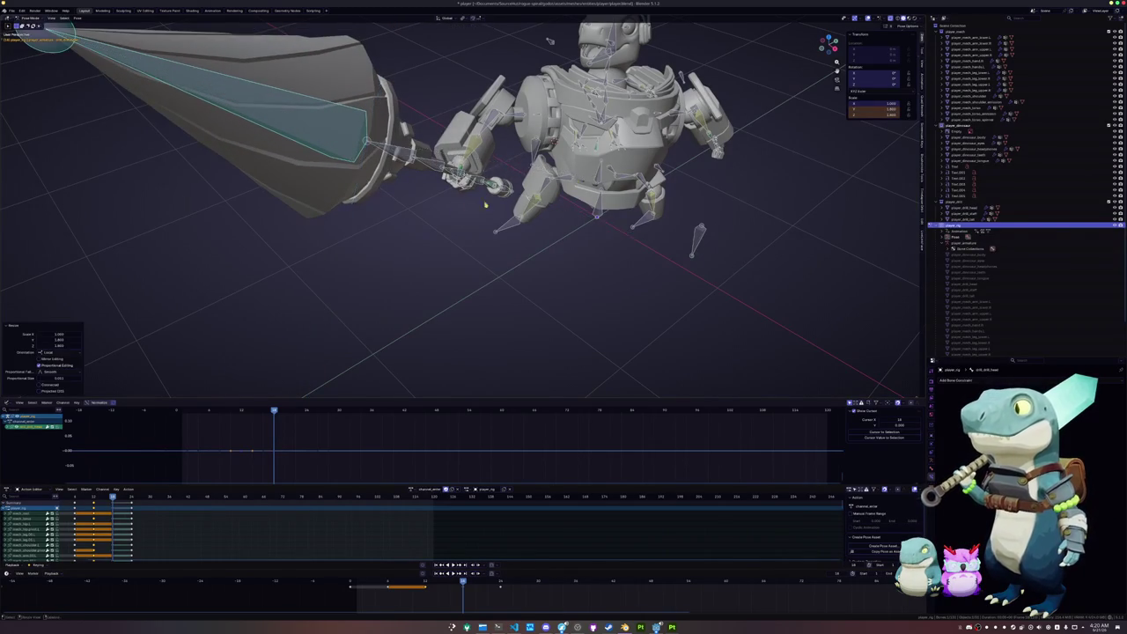
{"action": "key", "text": "KP_Decimal"}
{"action": "key", "text": "ctrl+z"}
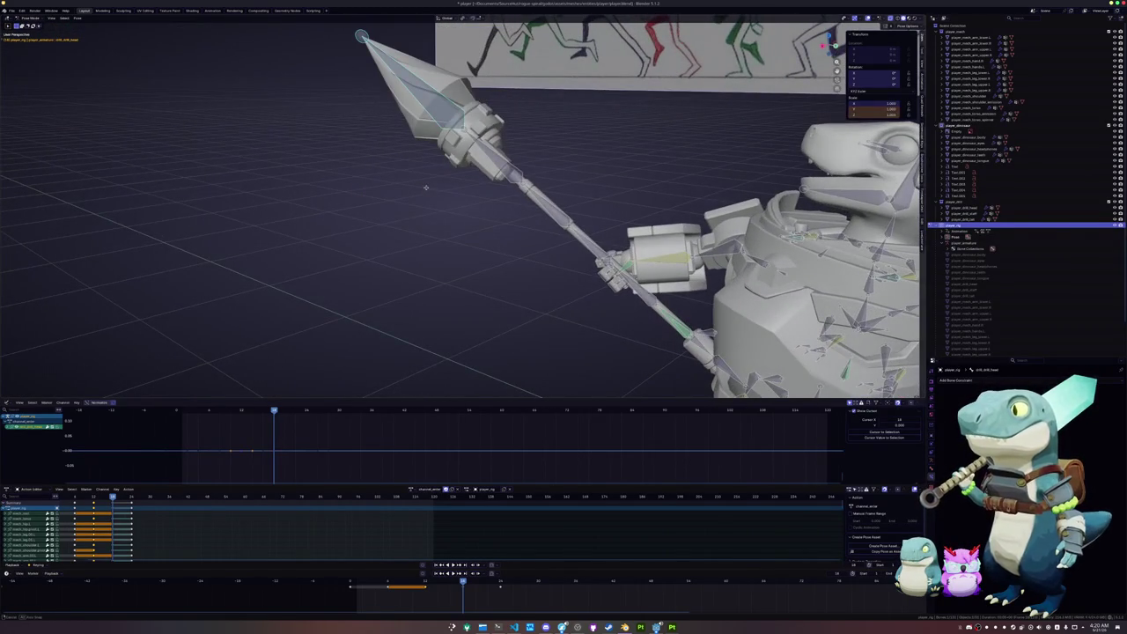
Try resizing the spear head with different axis locks, cancelling and undoing each attempt
{"action": "middle_click_drag", "start_coordinate": [425, 186], "coordinate": [529, 189]}
{"action": "key", "text": "s"}
{"action": "key", "text": "shift+z"}
{"action": "key", "text": "shift+z"}
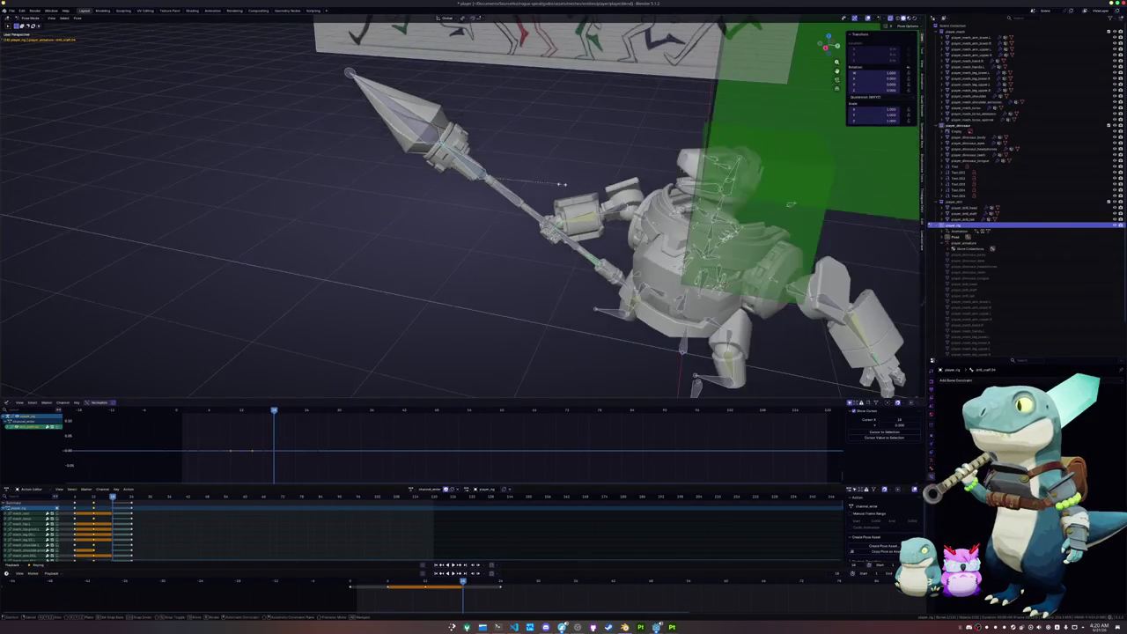
{"action": "key", "text": "shift+x"}
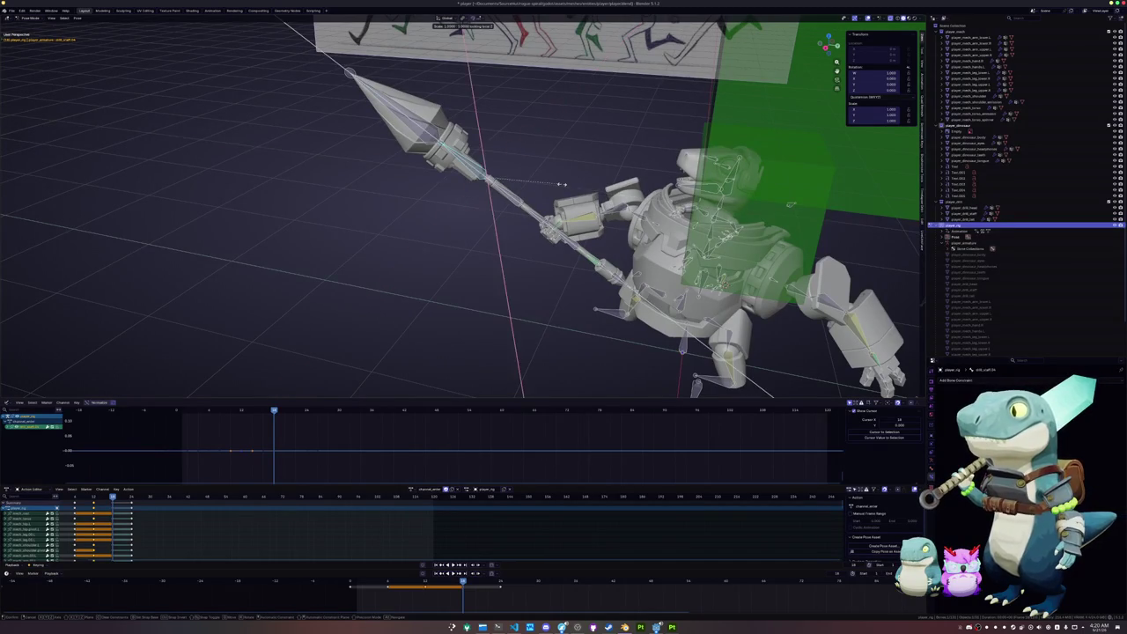
{"action": "key", "text": "shift+y"}
{"action": "key", "text": "shift+y"}
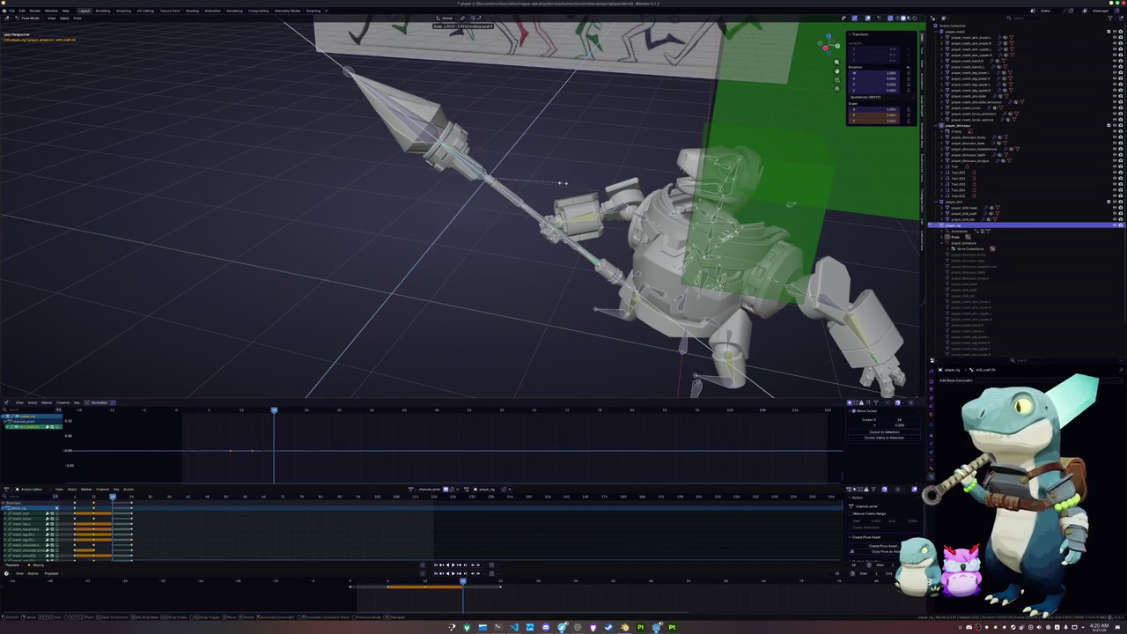
{"action": "right_click", "coordinate": [569, 186]}
{"action": "key", "text": "s"}
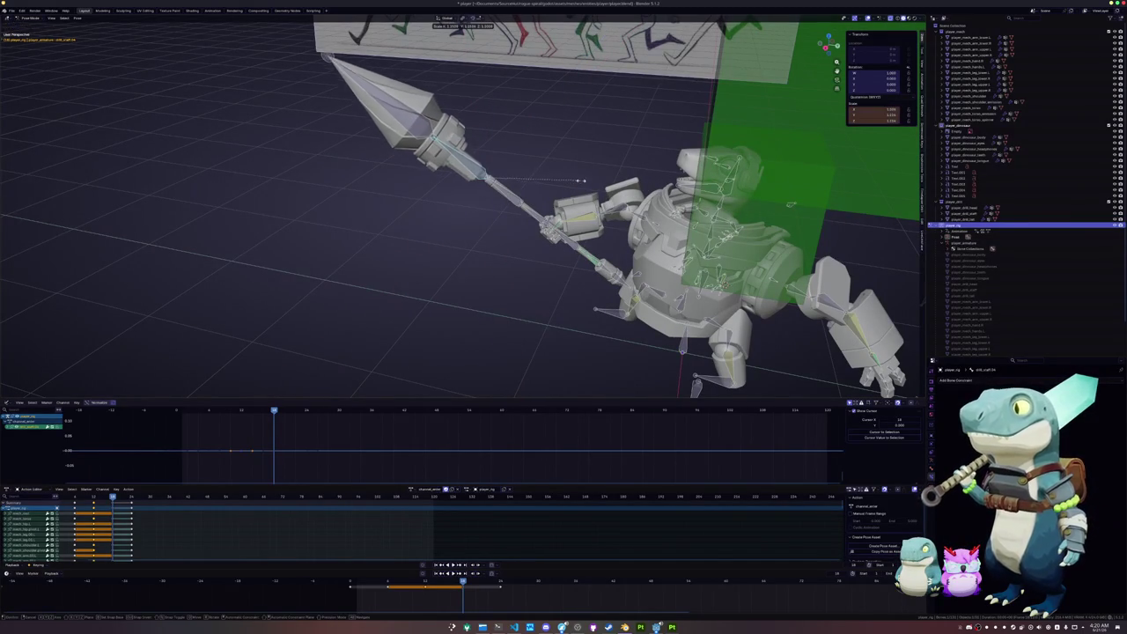
{"action": "left_click", "coordinate": [597, 178]}
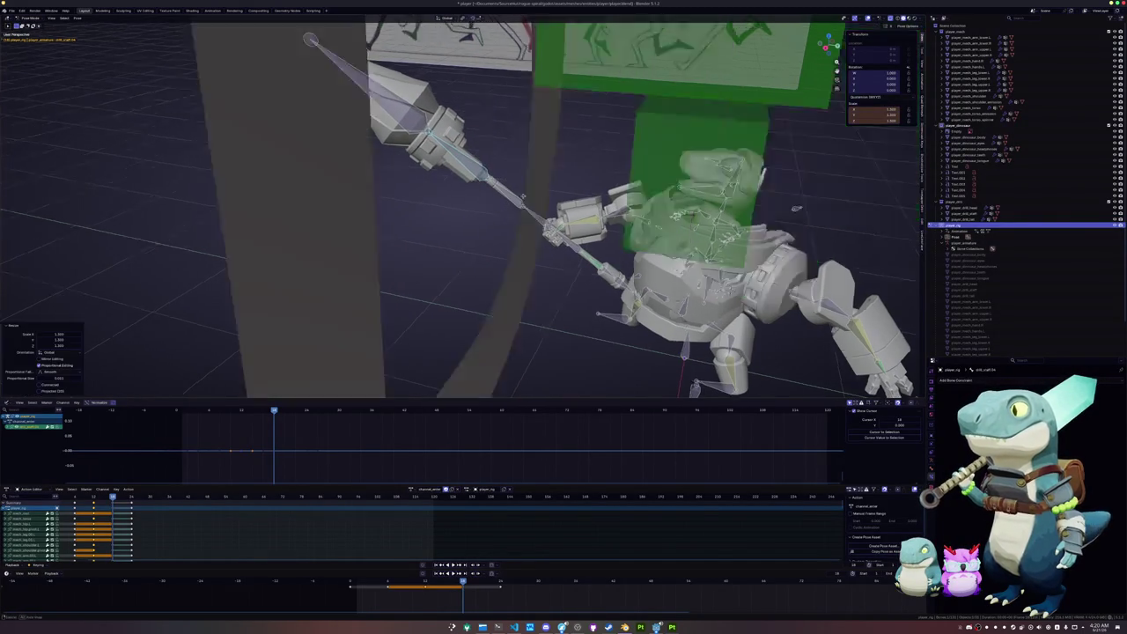
{"action": "middle_click_drag", "start_coordinate": [597, 179], "coordinate": [463, 222]}
{"action": "key", "text": "ctrl+z"}
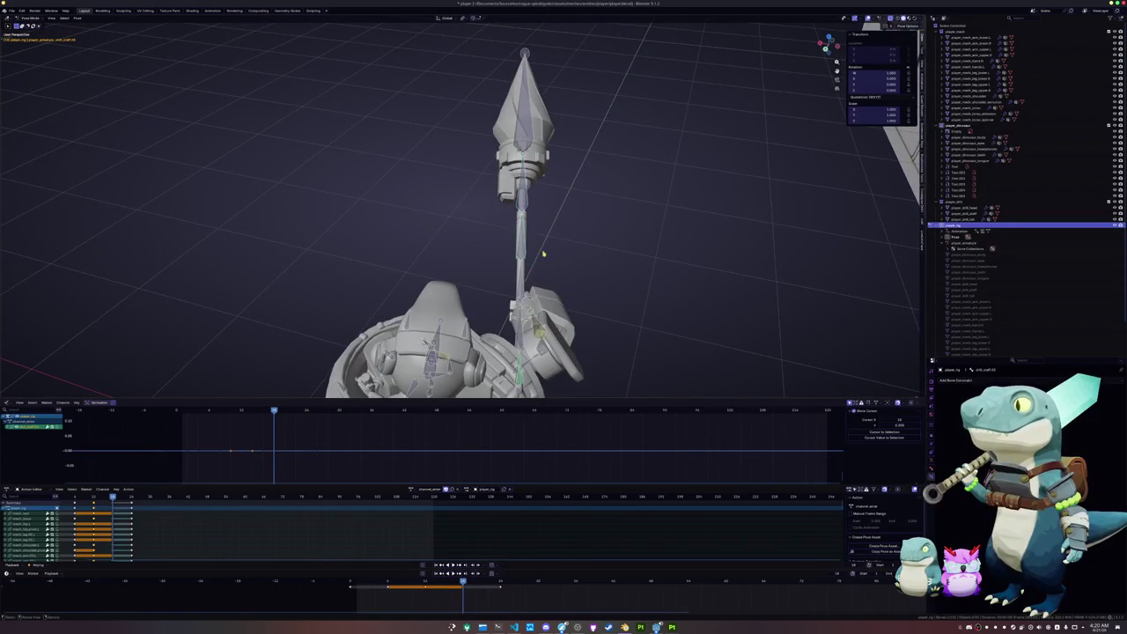
Make further spear-head resize attempts, undoing or cancelling them to restore the spear
{"action": "middle_click_drag", "start_coordinate": [543, 255], "coordinate": [566, 252]}
{"action": "key", "text": "s"}
{"action": "left_click", "coordinate": [573, 250]}
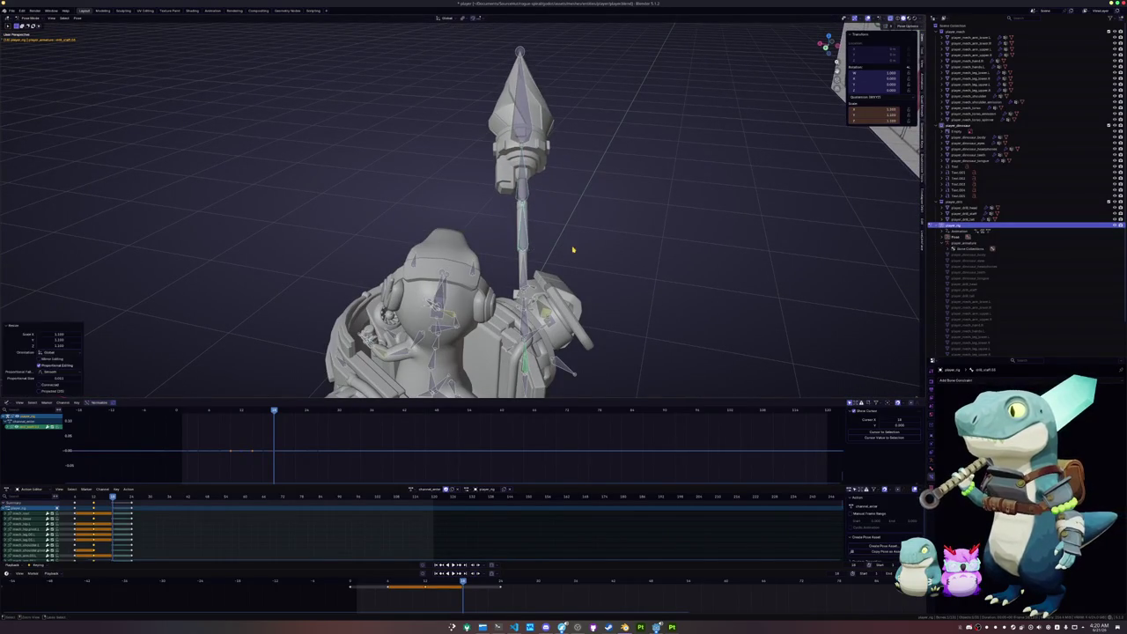
{"action": "key", "text": "ctrl+z"}
{"action": "left_click", "coordinate": [583, 180]}
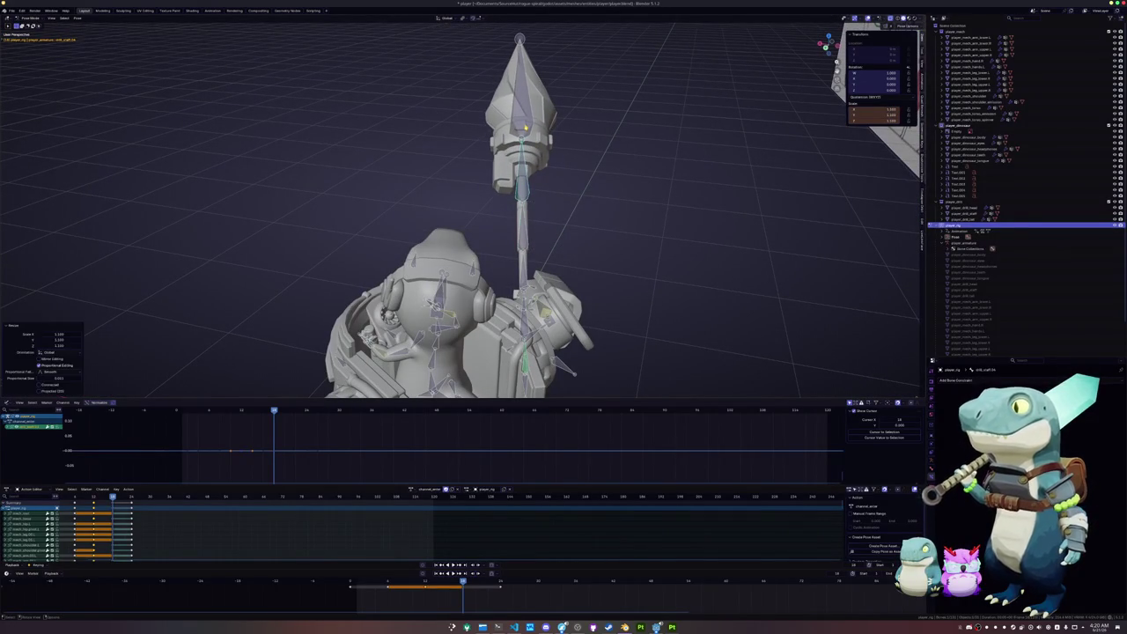
{"action": "key", "text": "s"}
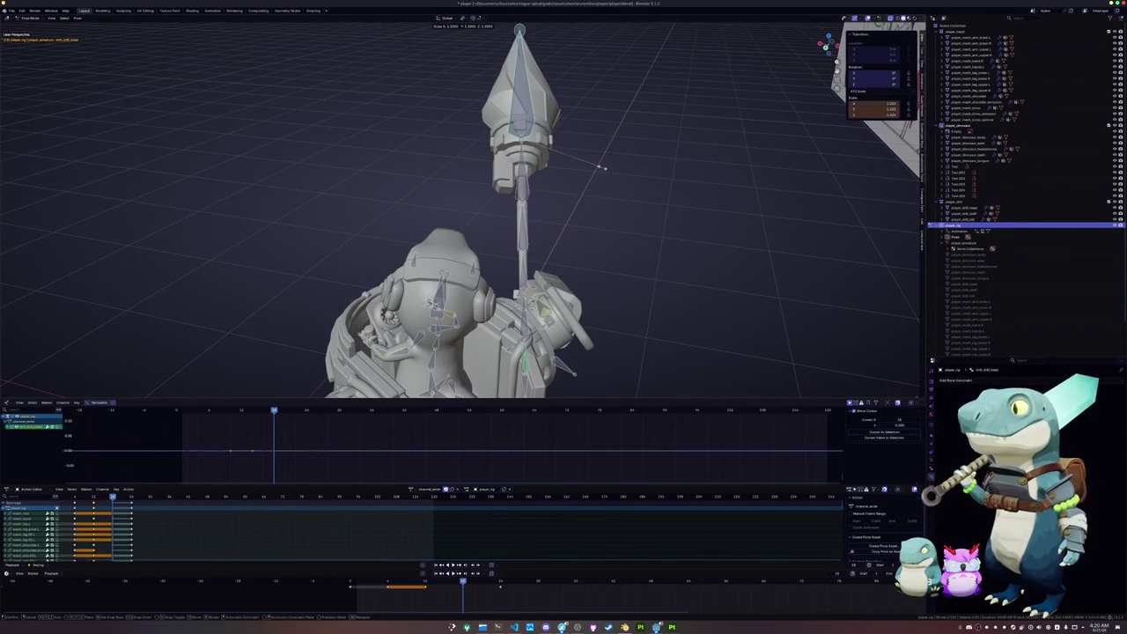
{"action": "right_click", "coordinate": [602, 168]}
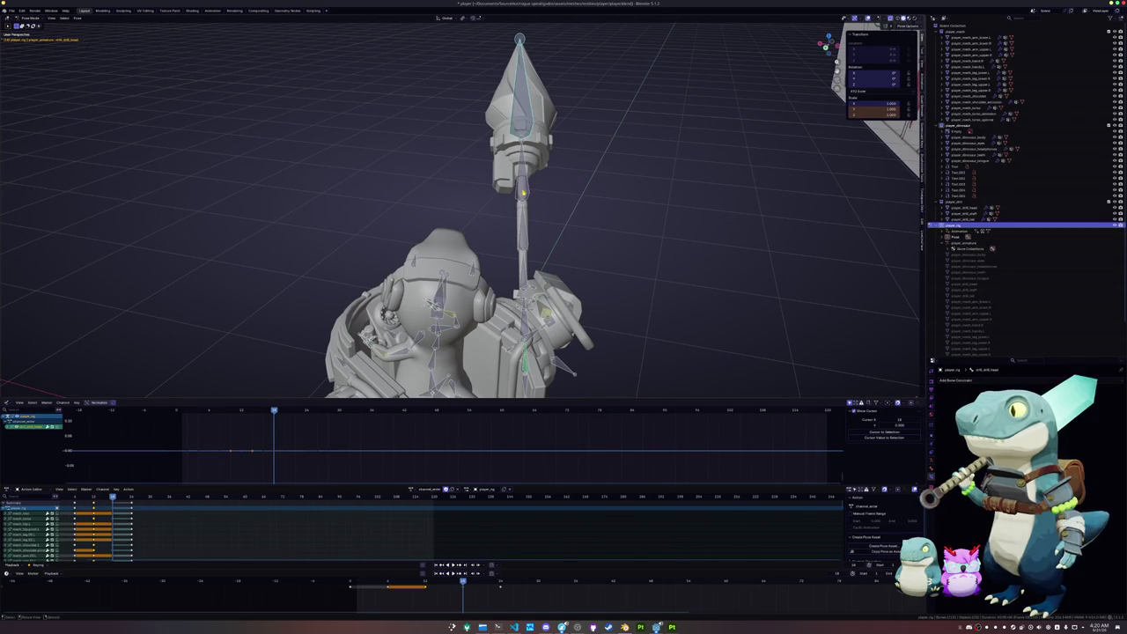
{"action": "left_click", "coordinate": [605, 183]}
{"action": "middle_click_drag", "start_coordinate": [605, 183], "coordinate": [539, 226]}
Select all the rig's bones and play back the run-cycle animation
{"action": "key", "text": "a"}
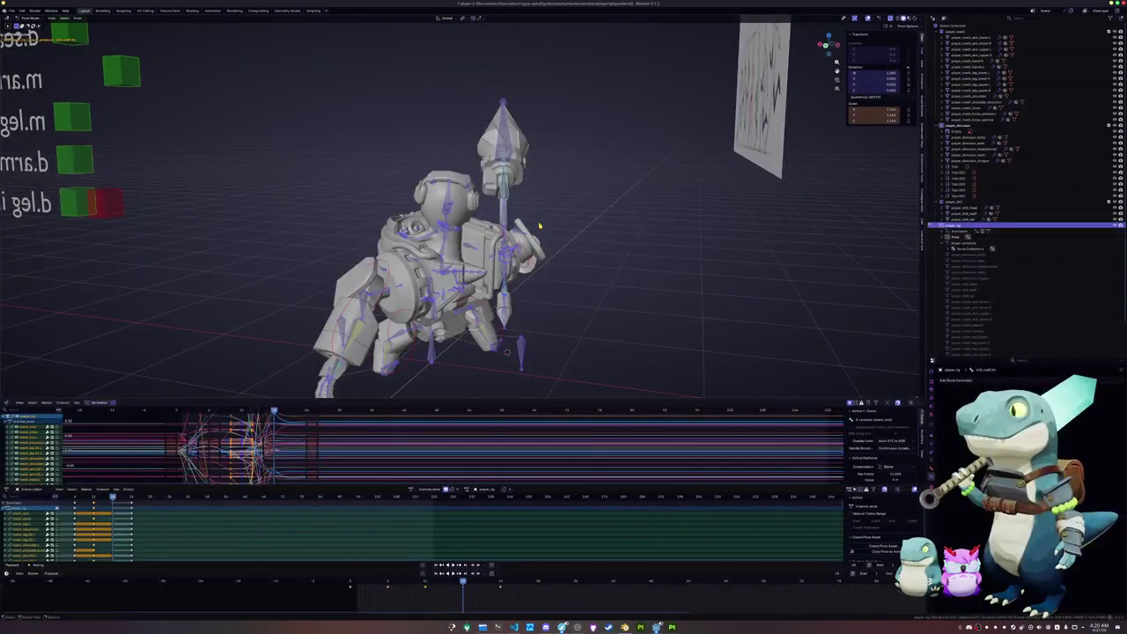
{"action": "key", "text": "space"}
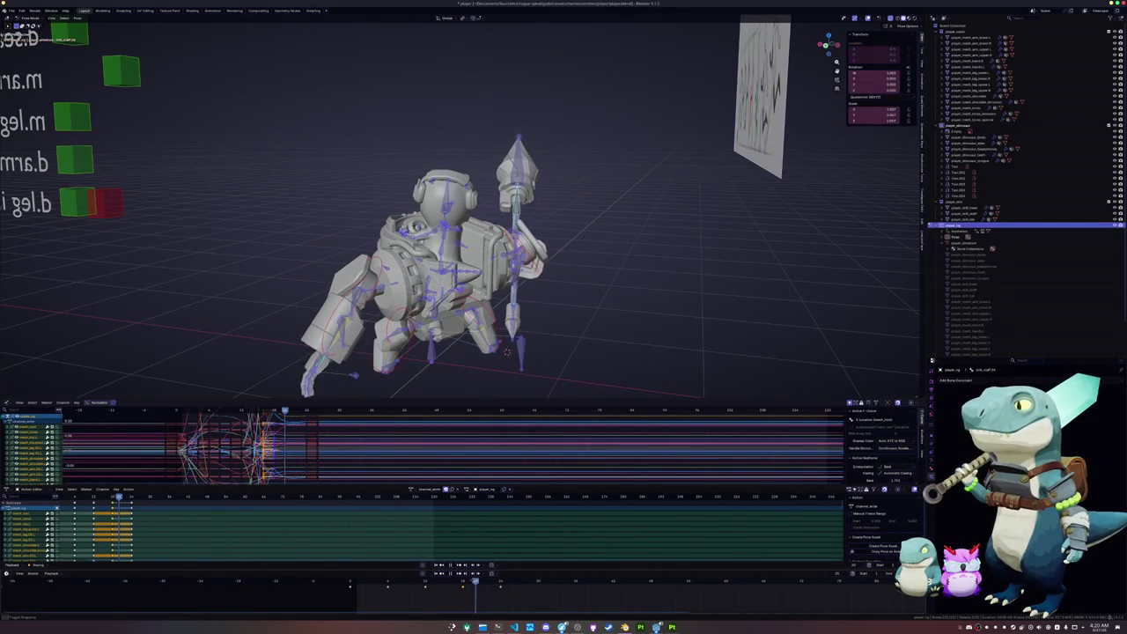
{"action": "key", "text": "s"}
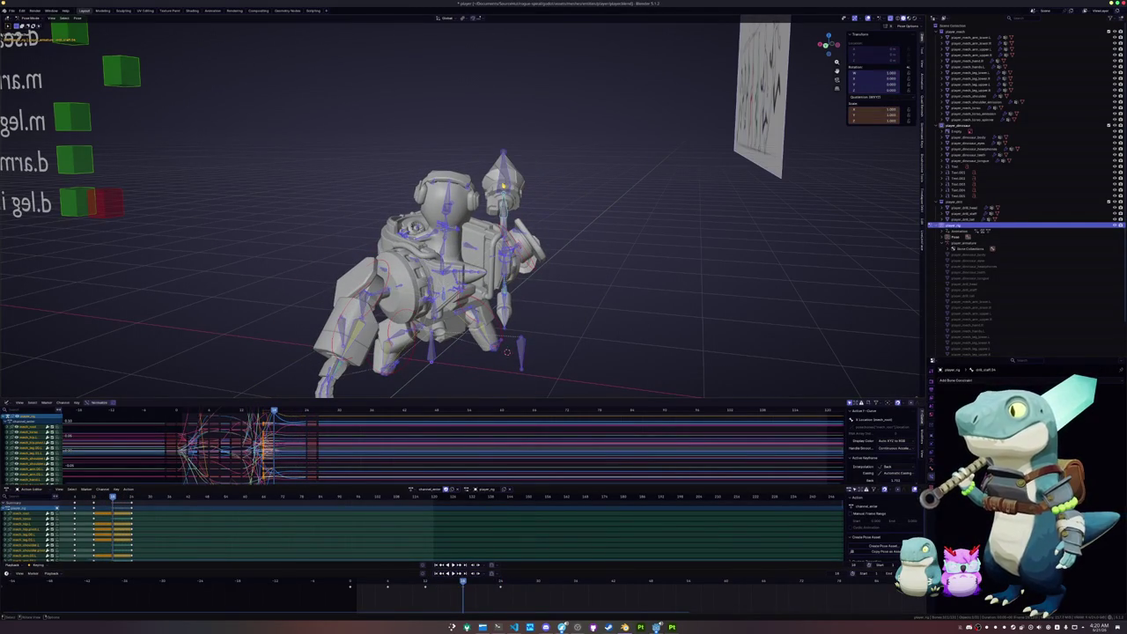
Re-enter Pose Mode, frame the spear bone, and begin scaling it along local Z
{"action": "key", "text": "ctrl+Tab"}
{"action": "middle_click_drag", "start_coordinate": [506, 351], "coordinate": [482, 270]}
{"action": "key", "text": "ctrl+Tab"}
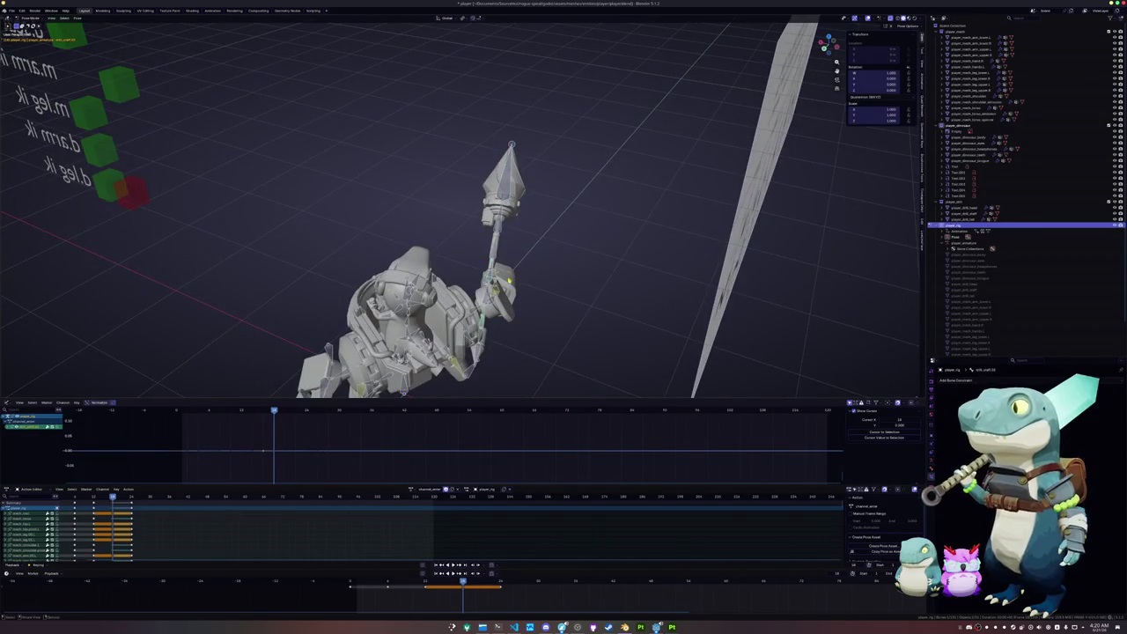
{"action": "key", "text": "KP_Decimal"}
{"action": "key", "text": "s"}
{"action": "key", "text": "z"}
{"action": "key", "text": "z"}
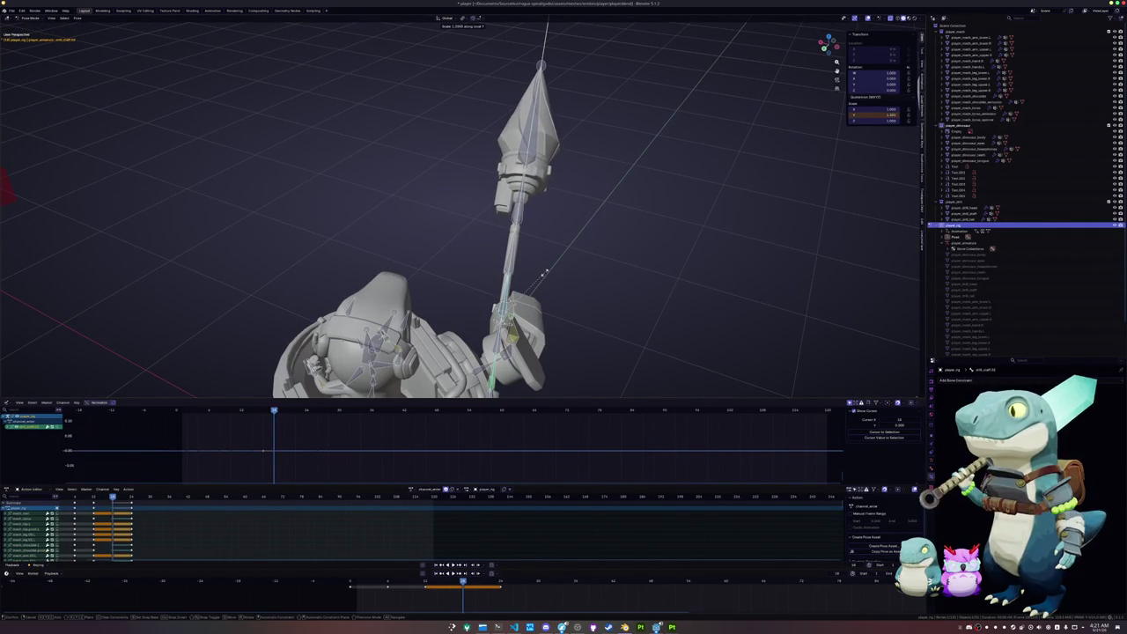
Confirm the spear's lengthwise resize, step between keyframes, and undo three spear-head adjustments
{"action": "left_click", "coordinate": [544, 274]}
{"action": "middle_click_drag", "start_coordinate": [544, 274], "coordinate": [536, 276]}
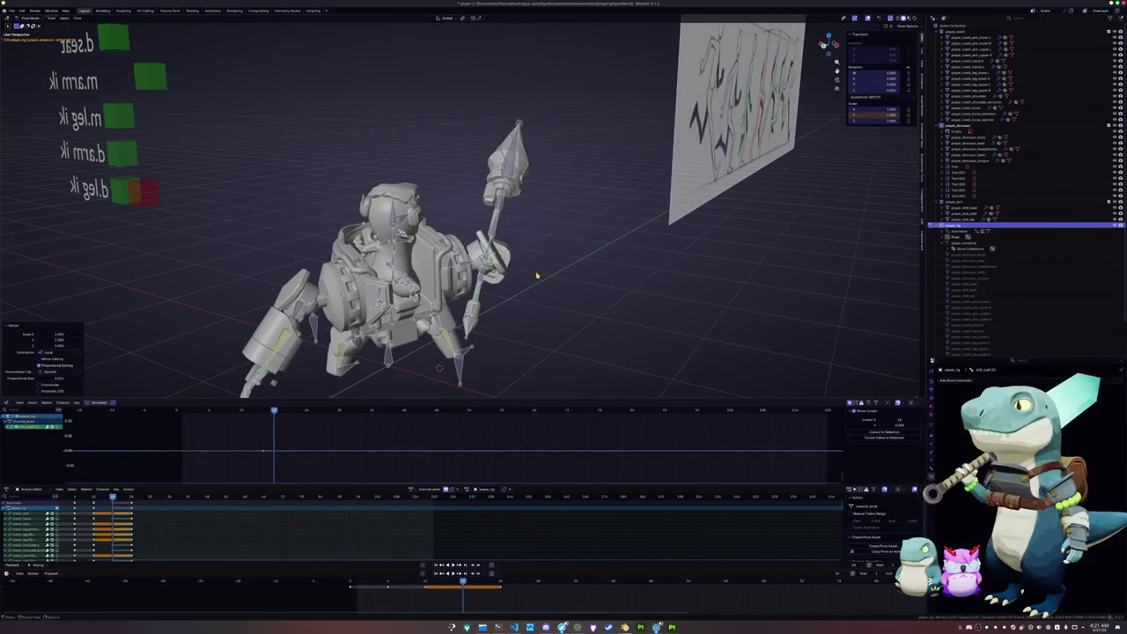
{"action": "key", "text": "Down"}
{"action": "key", "text": "Down"}
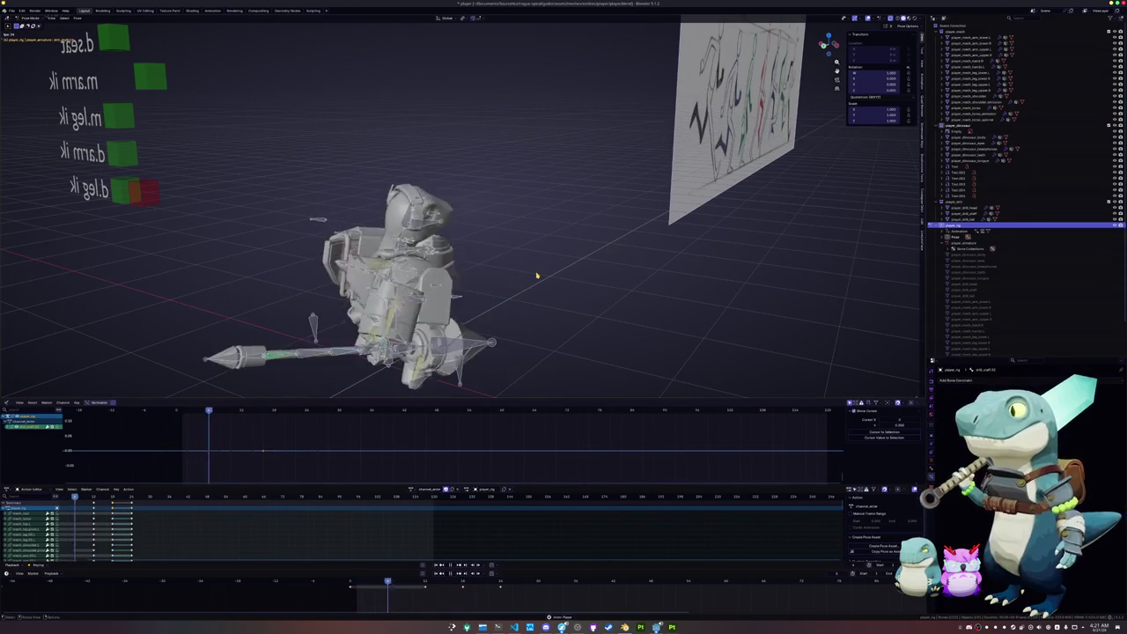
{"action": "key", "text": "Up"}
{"action": "key", "text": "Up"}
{"action": "key", "text": "Up"}
{"action": "key", "text": "Down"}
{"action": "key", "text": "Down"}
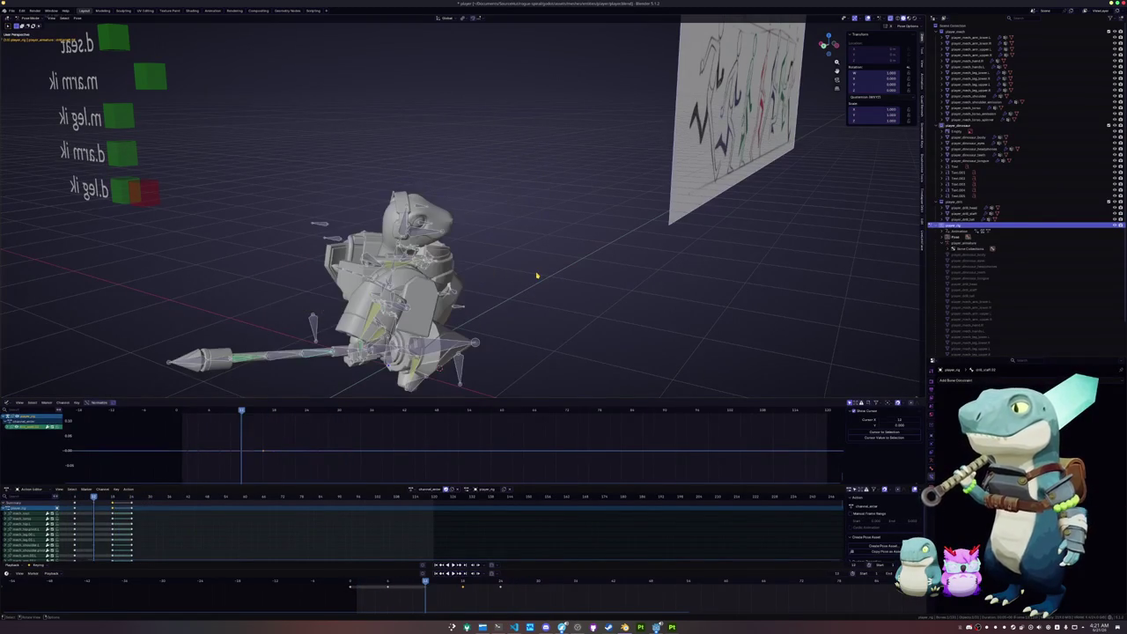
{"action": "key", "text": "Up"}
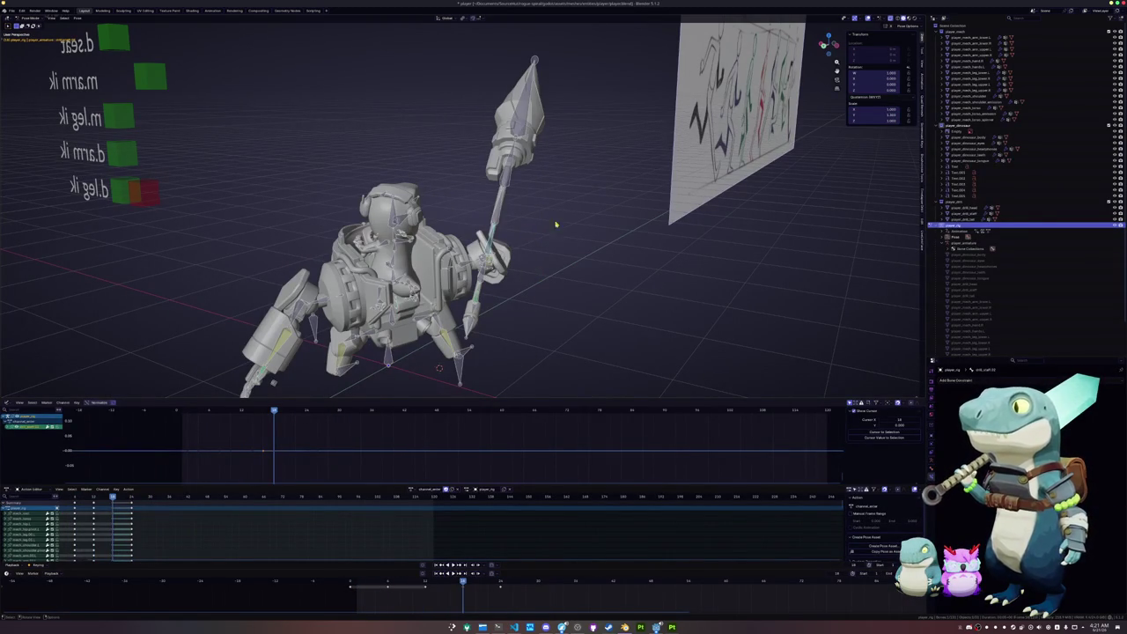
{"action": "key", "text": "ctrl+z"}
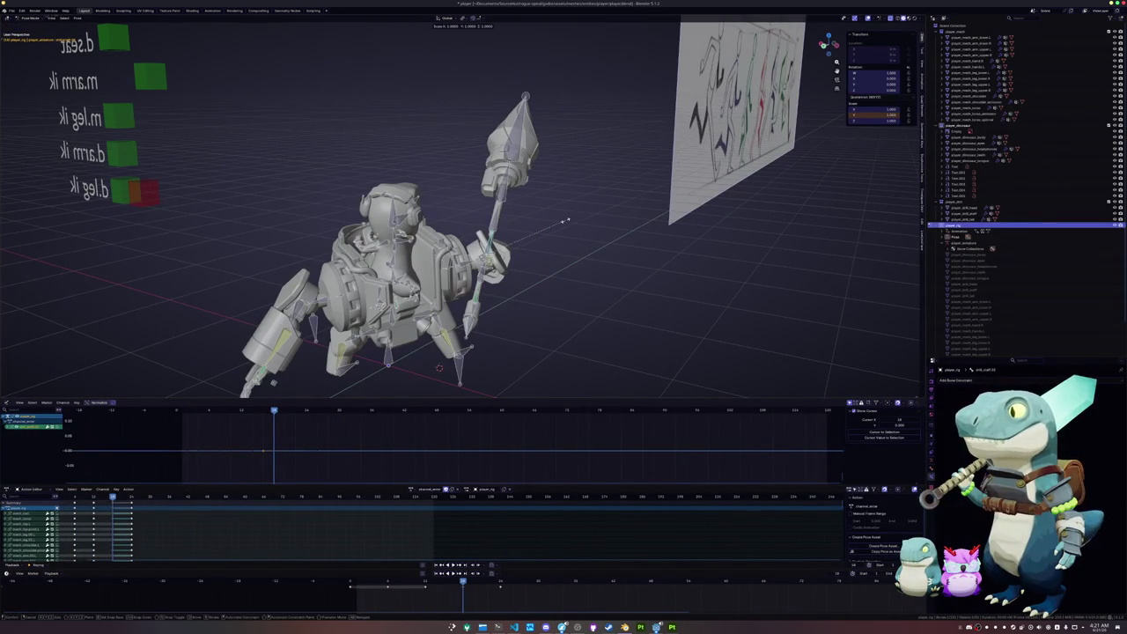
{"action": "key", "text": "ctrl+z"}
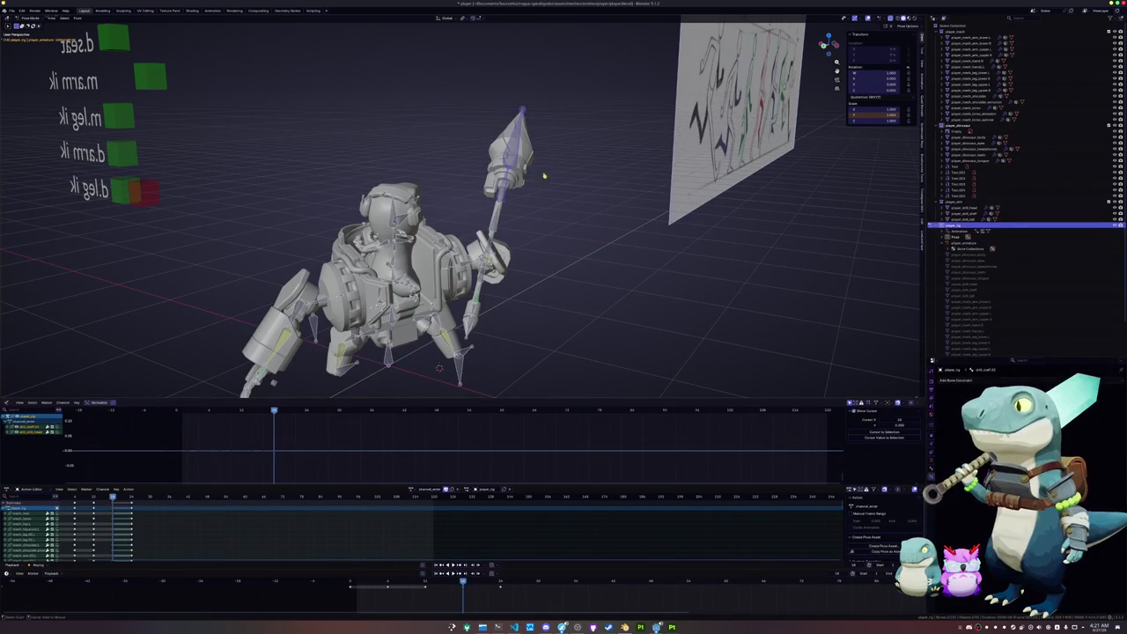
{"action": "key", "text": "ctrl+z"}
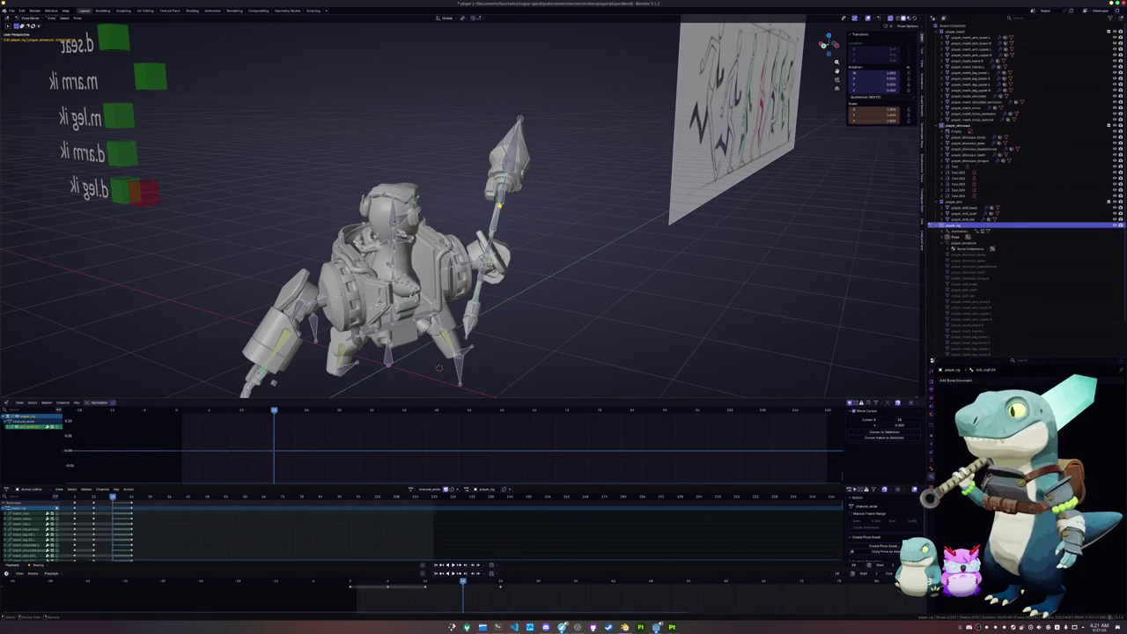
Resize the spear bone along its local Y axis at this keyframe
{"action": "middle_click_drag", "start_coordinate": [489, 239], "coordinate": [528, 257]}
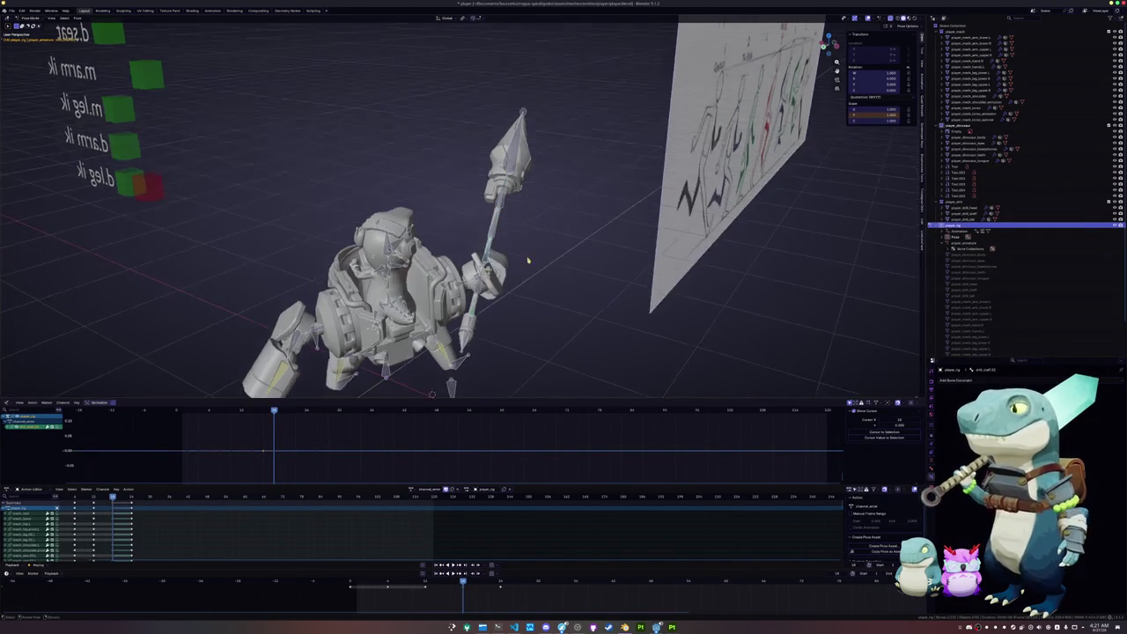
{"action": "key", "text": "s"}
{"action": "key", "text": "x"}
{"action": "key", "text": "y"}
{"action": "key", "text": "y"}
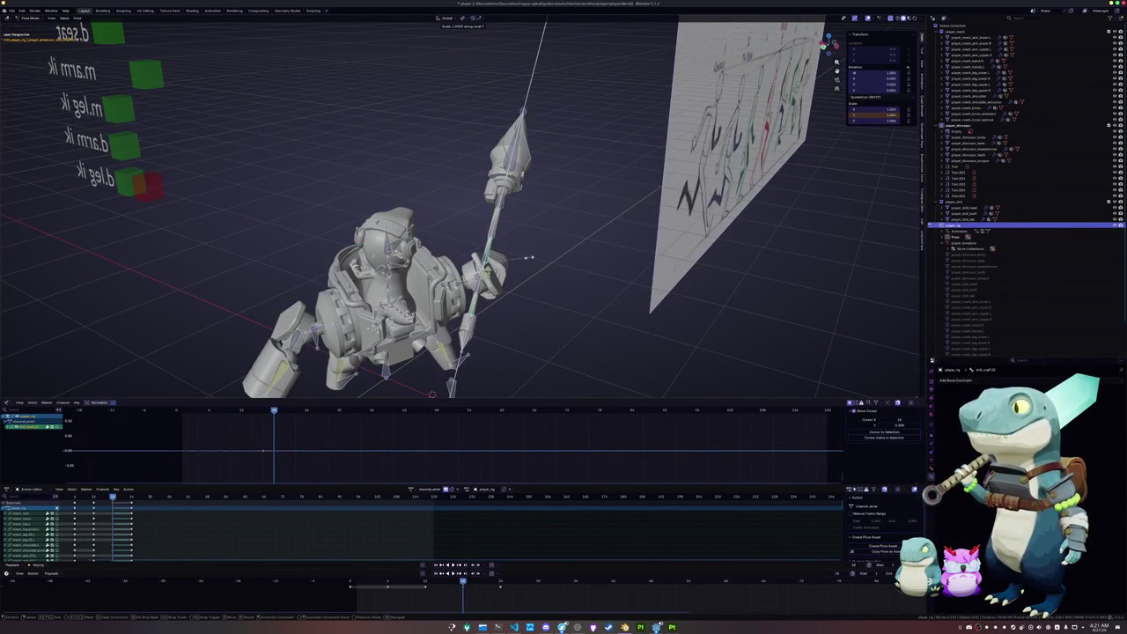
{"action": "left_click", "coordinate": [535, 249]}
Move to another keyframe and begin resizing the spear along its local Y axis
{"action": "key", "text": "Down"}
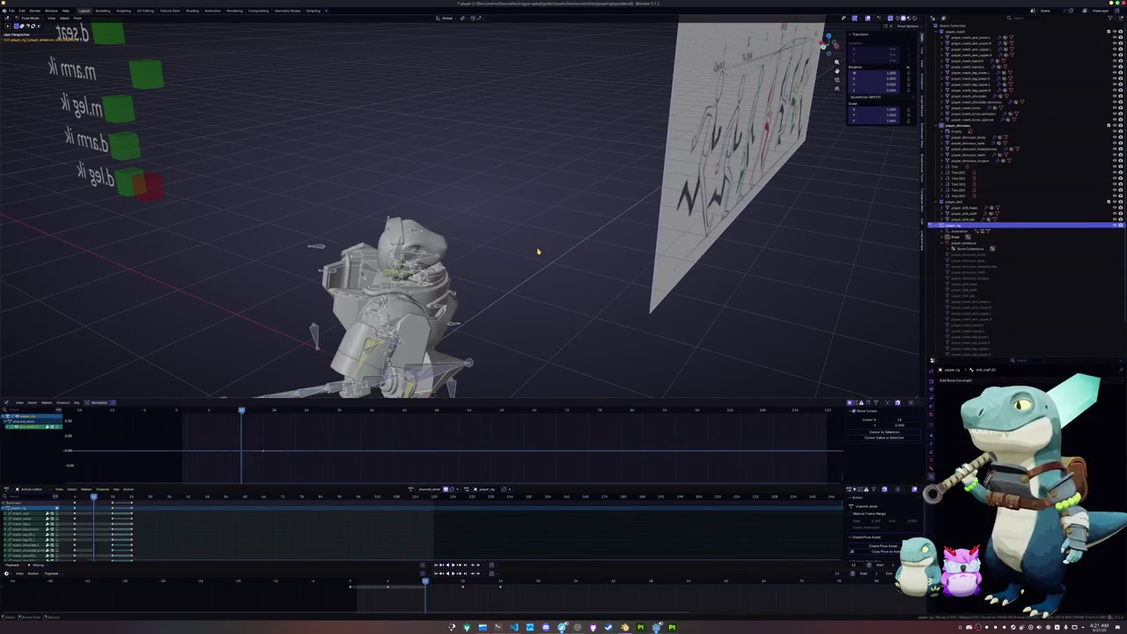
{"action": "key", "text": "Down"}
{"action": "key", "text": "Up"}
{"action": "key", "text": "Up"}
{"action": "key", "text": "Up"}
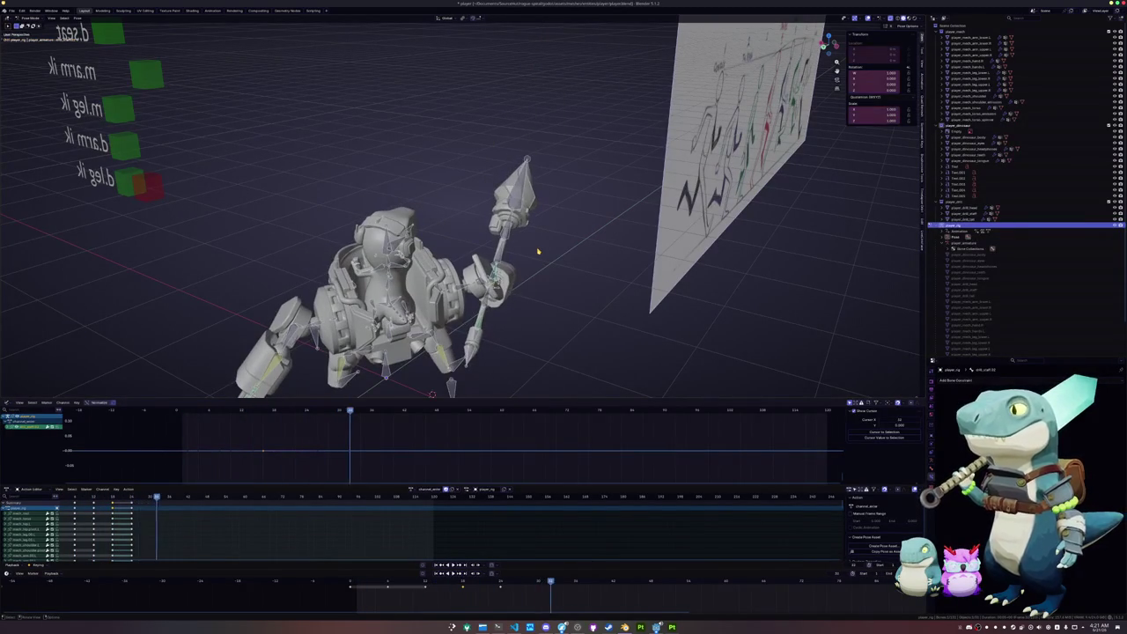
{"action": "key", "text": "Down"}
{"action": "key", "text": "Down"}
{"action": "key", "text": "Up"}
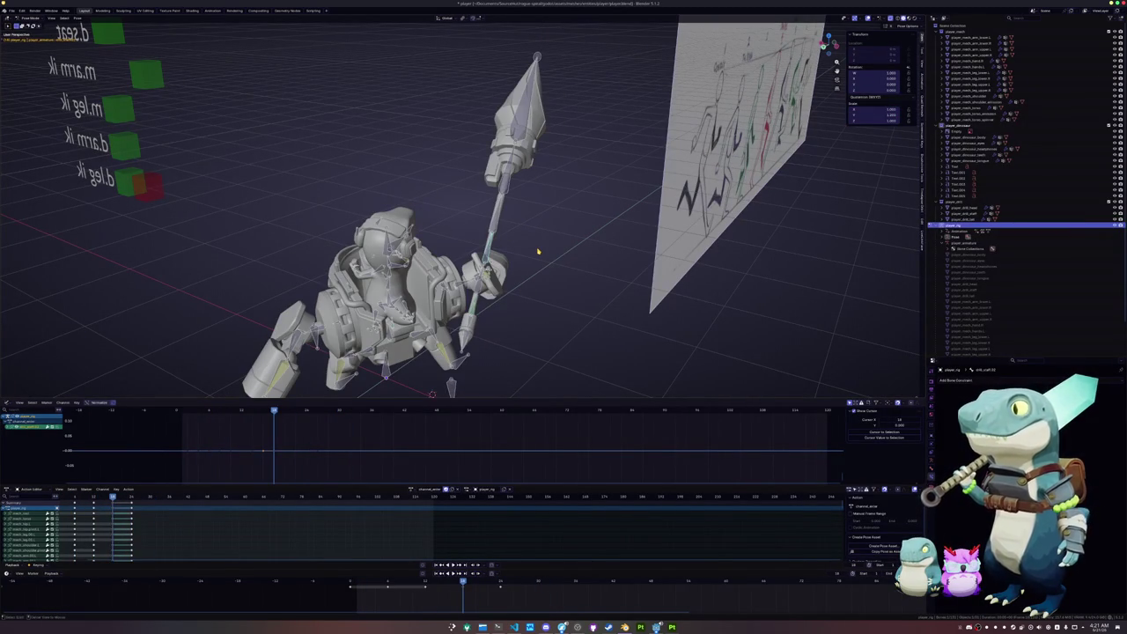
{"action": "key", "text": "s"}
{"action": "key", "text": "y"}
{"action": "key", "text": "y"}
{"action": "scroll", "coordinate": [542, 240], "scroll_direction": "down", "scroll_amount": 5}
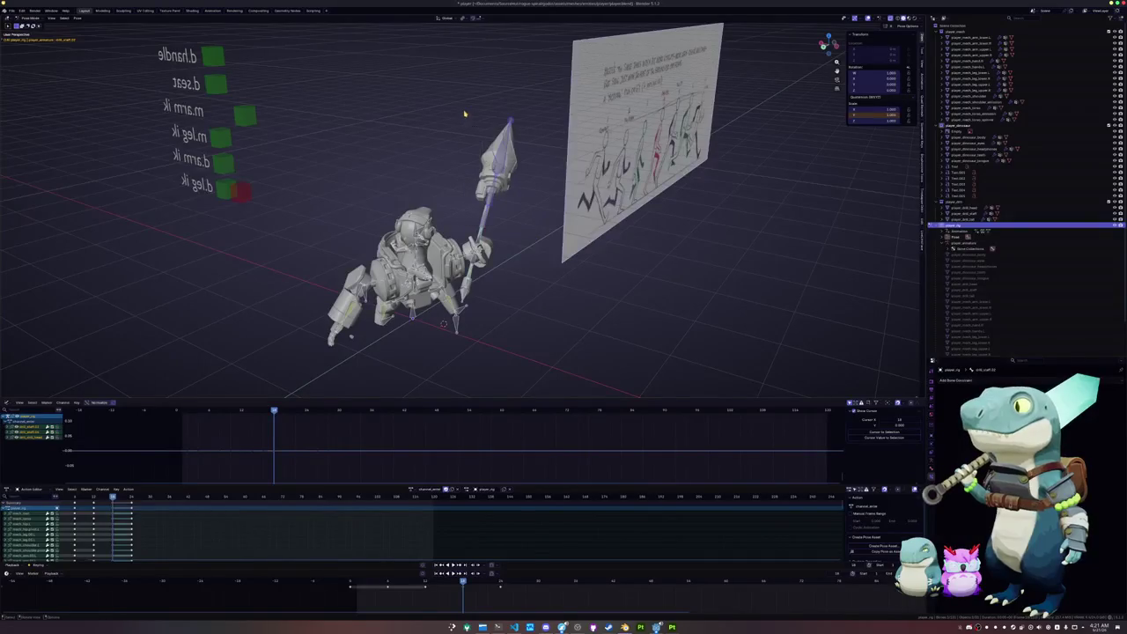
Shorten the spear bone along its local Y axis and confirm its new length
{"action": "scroll", "coordinate": [505, 215], "scroll_direction": "up", "scroll_amount": 5}
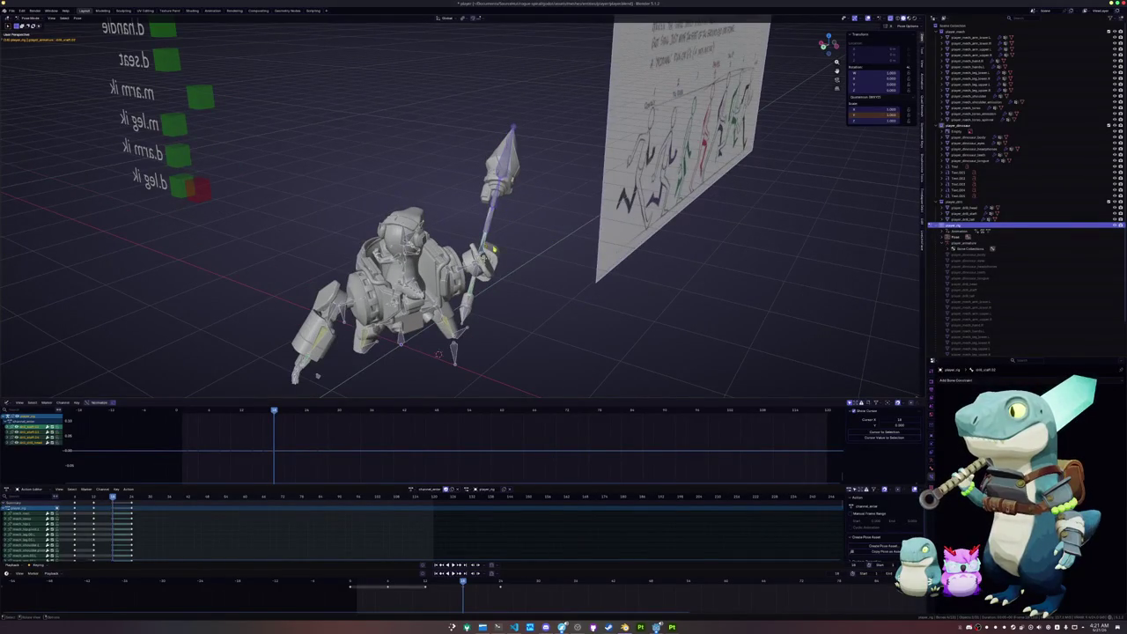
{"action": "scroll", "coordinate": [458, 220], "scroll_direction": "up", "scroll_amount": 3}
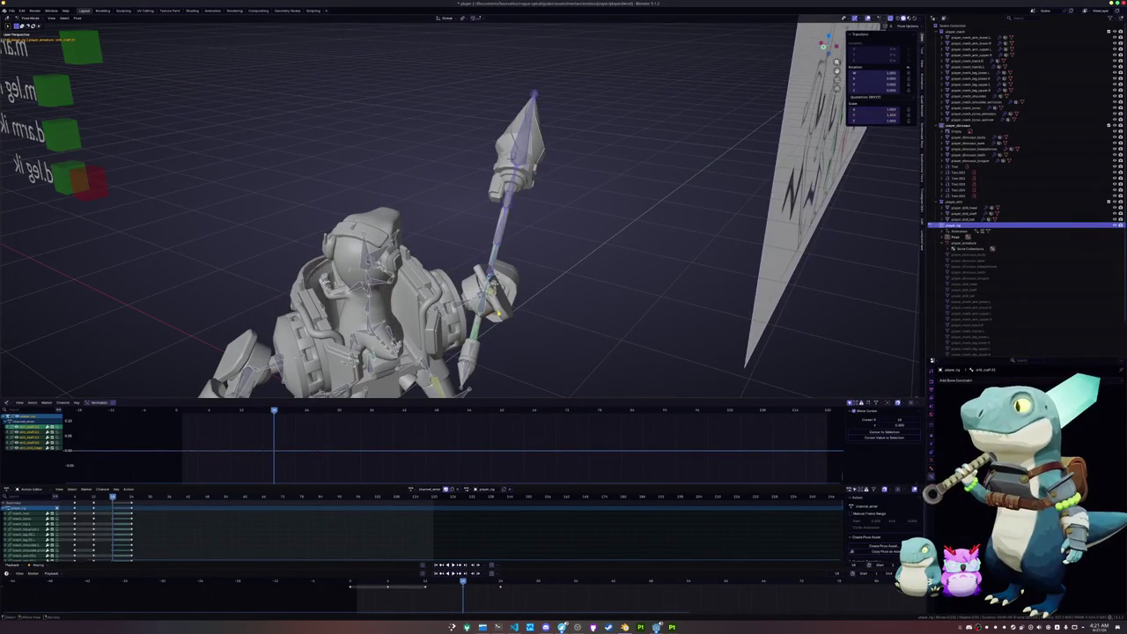
{"action": "left_click", "coordinate": [545, 311]}
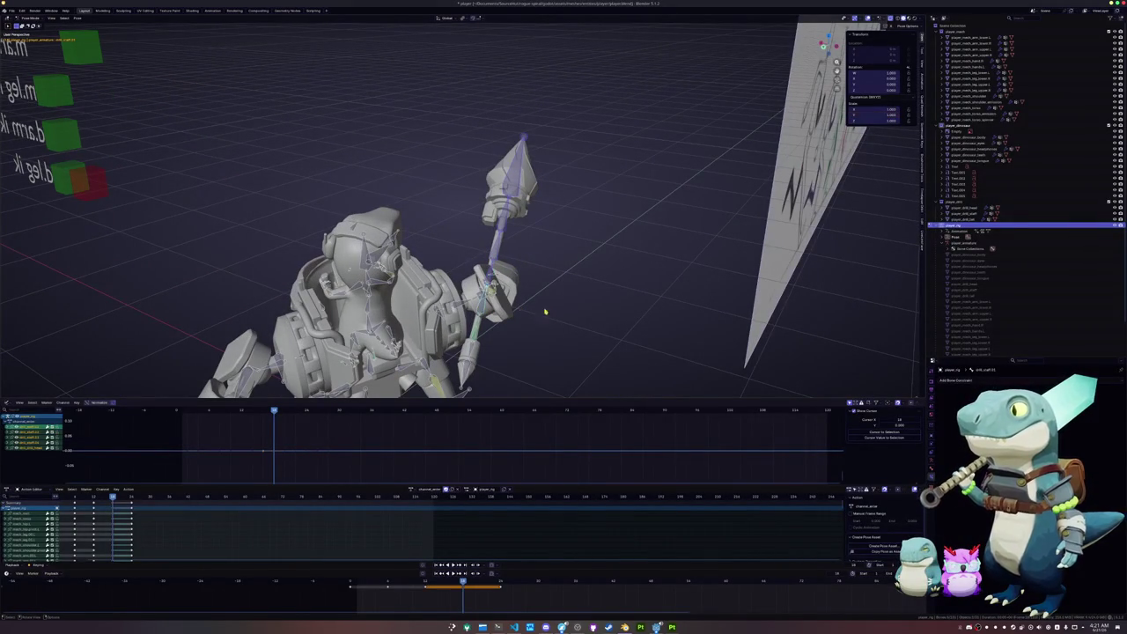
{"action": "key", "text": "s"}
{"action": "key", "text": "z"}
{"action": "key", "text": "y"}
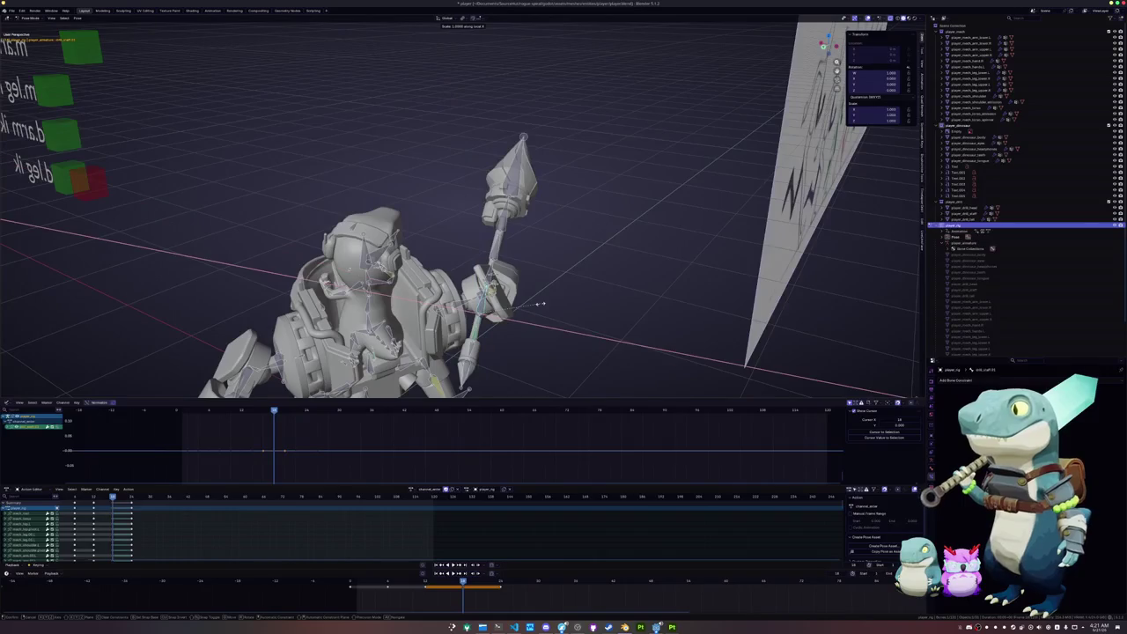
{"action": "key", "text": "y"}
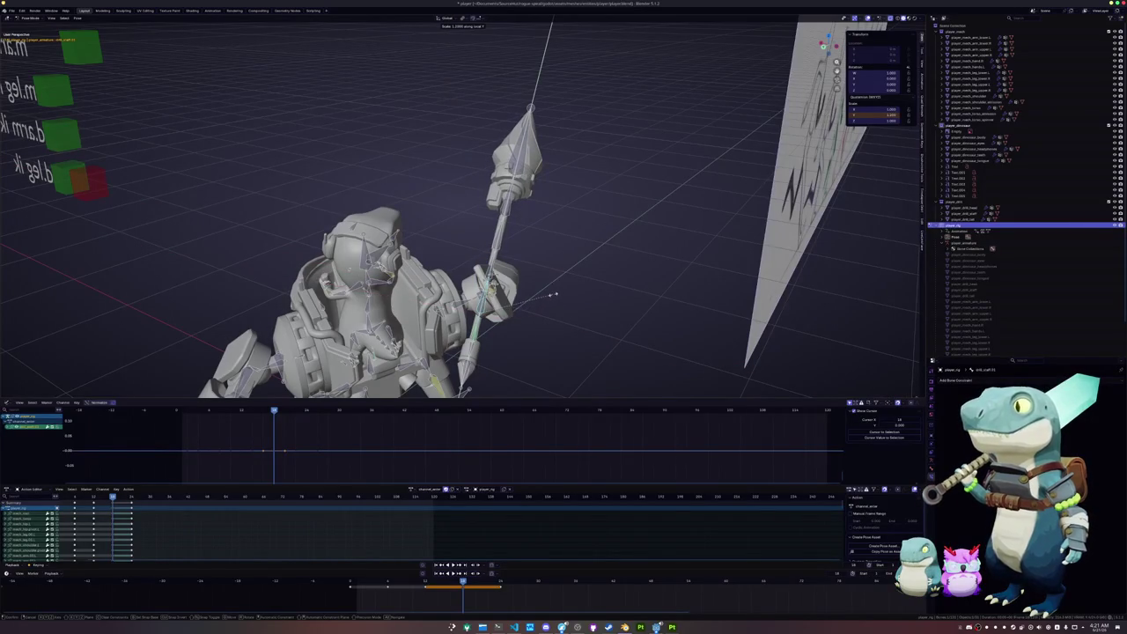
{"action": "left_click", "coordinate": [556, 293]}
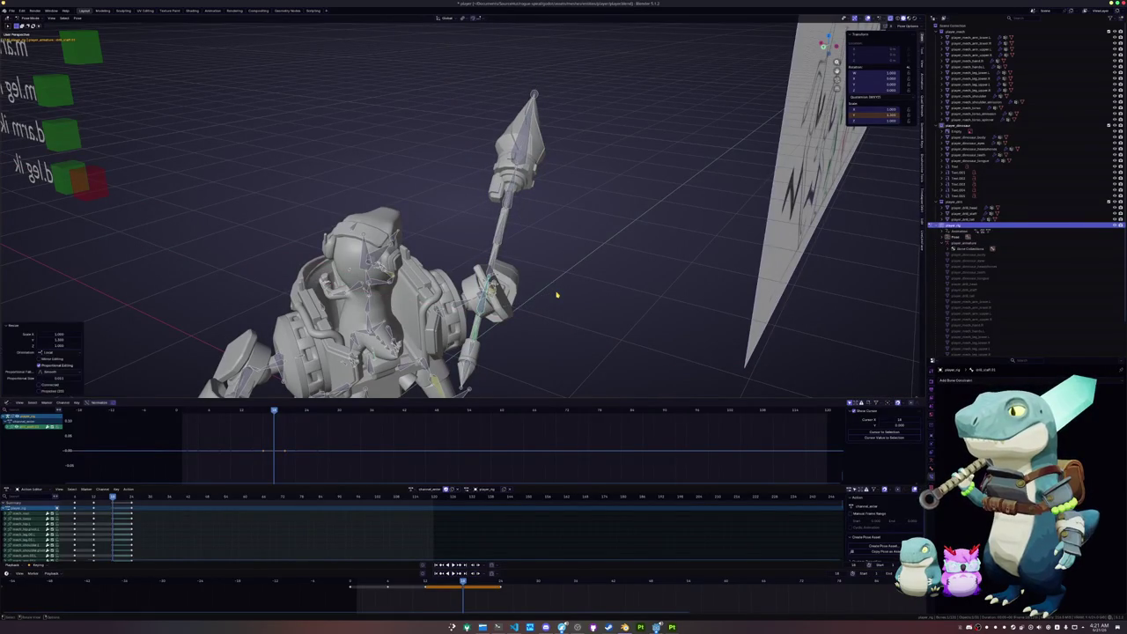
Step through the keyframes, then play and stop the run-cycle animation
{"action": "key", "text": "shift+Left"}
{"action": "key", "text": "Up"}
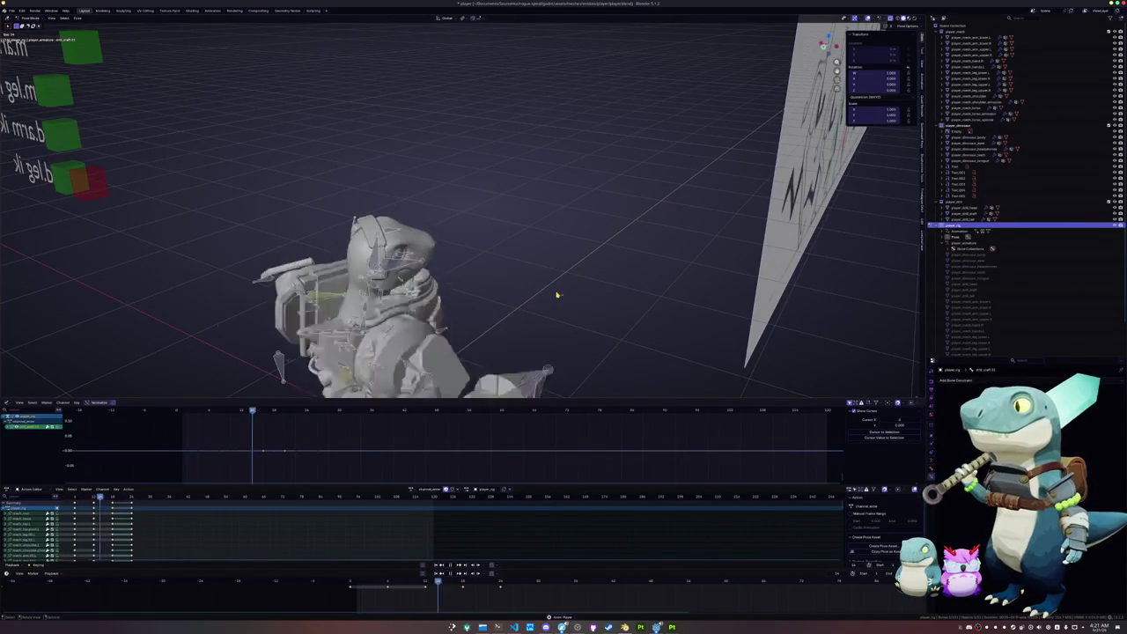
{"action": "key", "text": "Up"}
{"action": "key", "text": "Up"}
{"action": "key", "text": "space"}
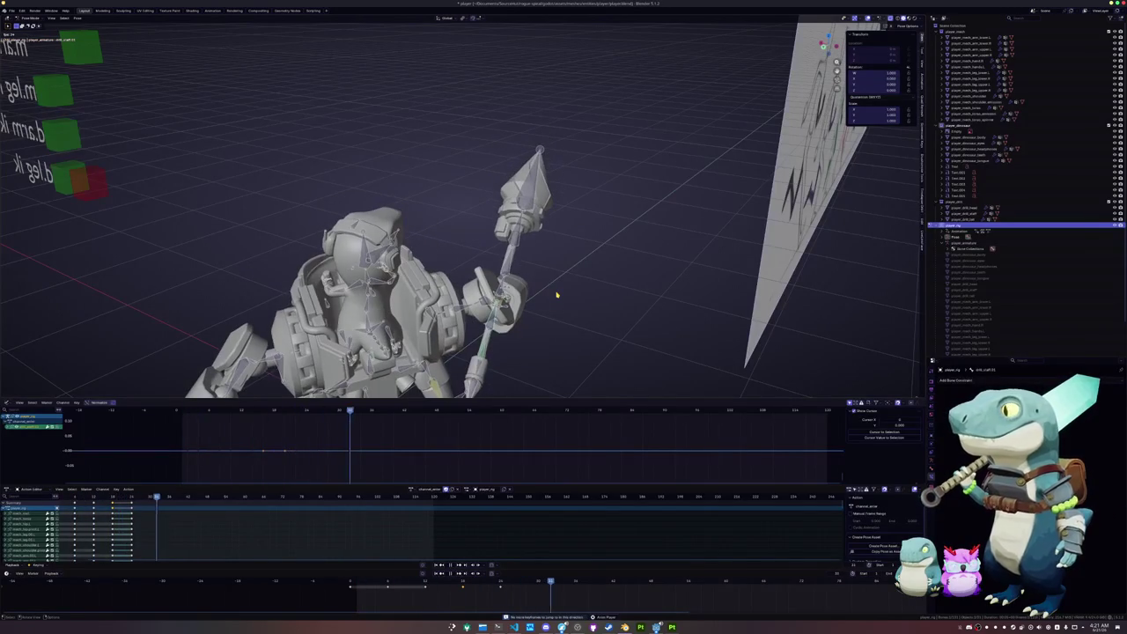
{"action": "key", "text": "space"}
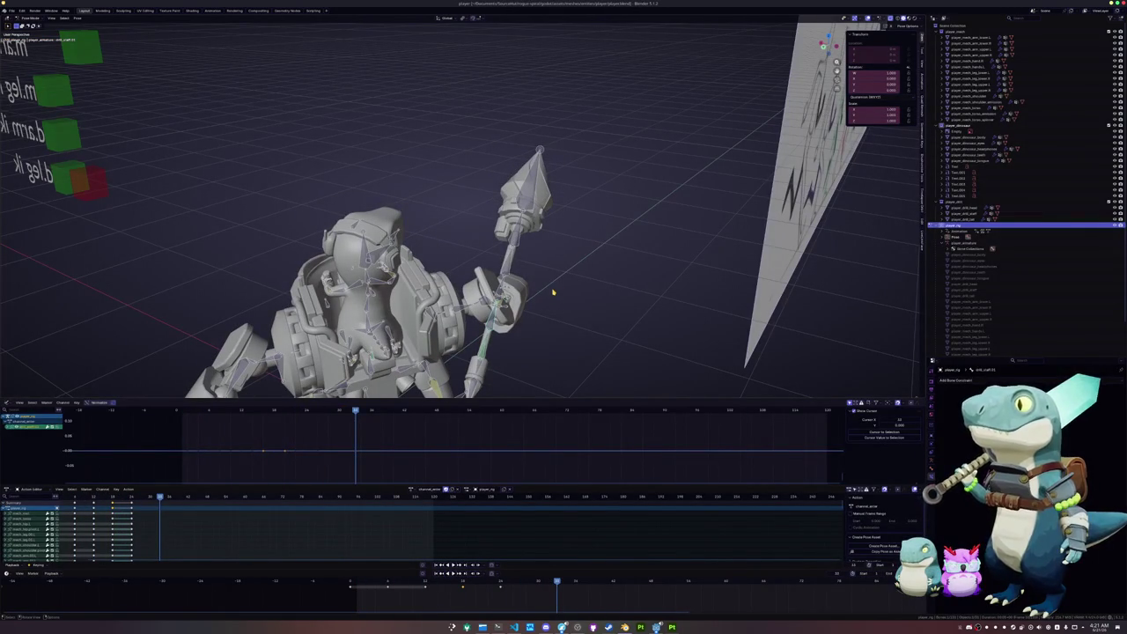
Copy the run-cycle action and rename the copy 'char'
{"action": "middle_click_drag", "start_coordinate": [540, 282], "coordinate": [431, 393]}
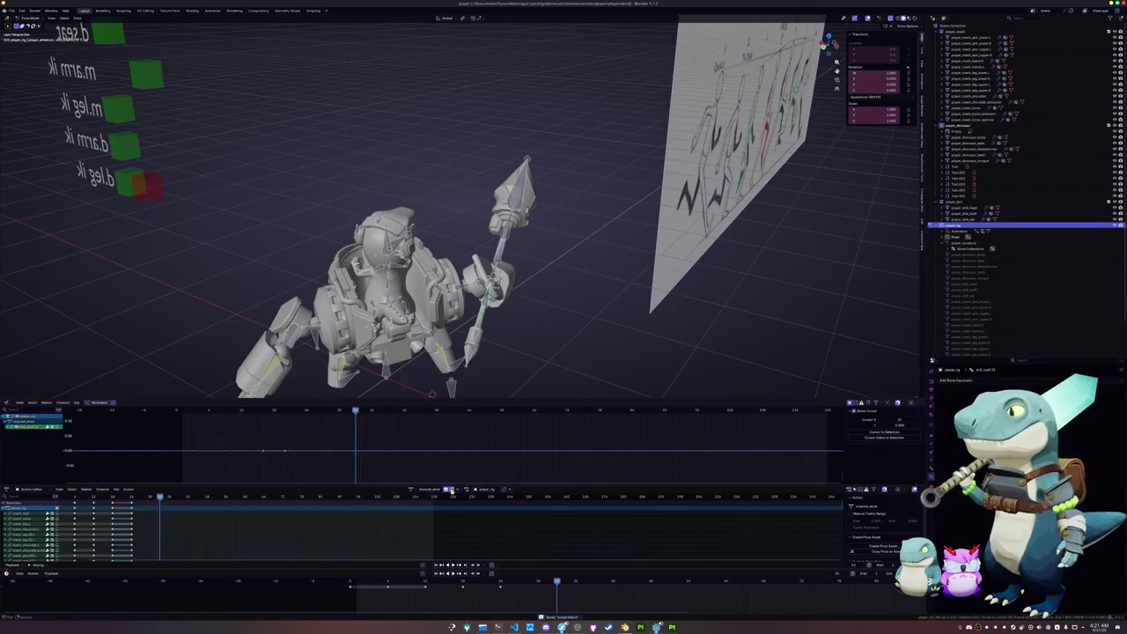
{"action": "left_click", "coordinate": [449, 489]}
{"action": "type", "text": "char"}
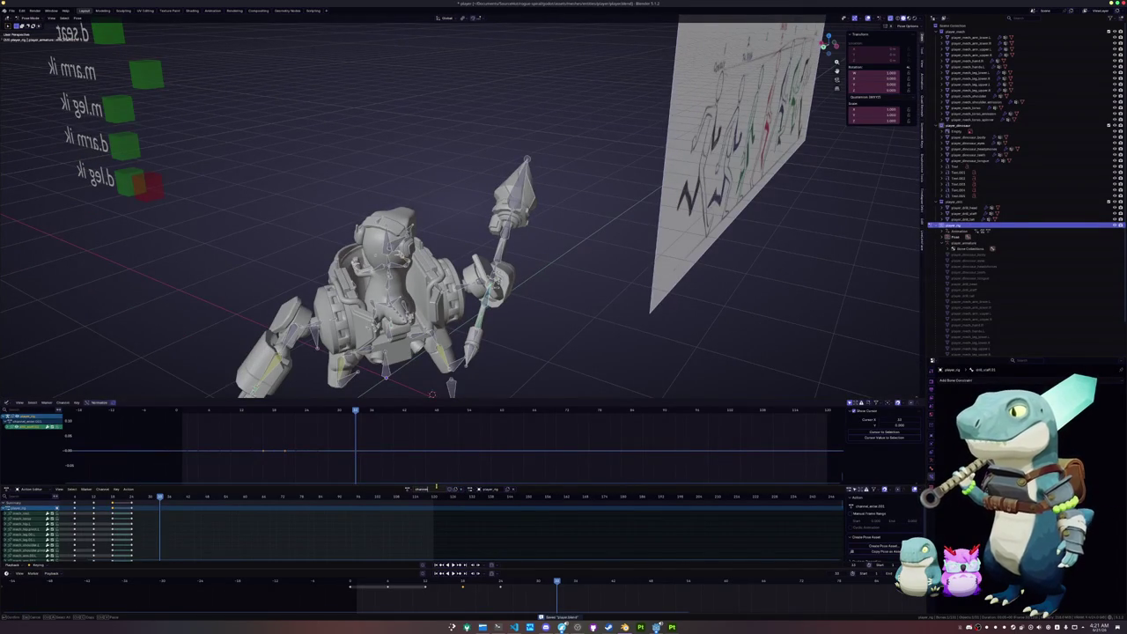
{"action": "key", "text": "Return"}
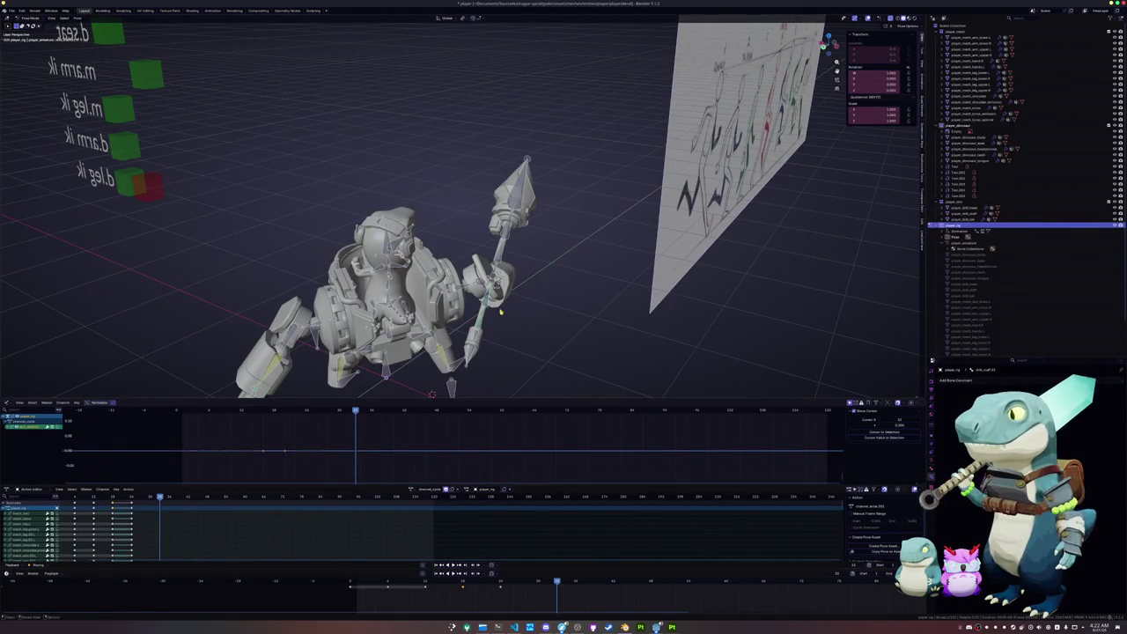
{"action": "middle_click_drag", "start_coordinate": [502, 304], "coordinate": [520, 256]}
Copy the full pose of all bones, delete the selected timeline keys, and re-key the pose
{"action": "key", "text": "a"}
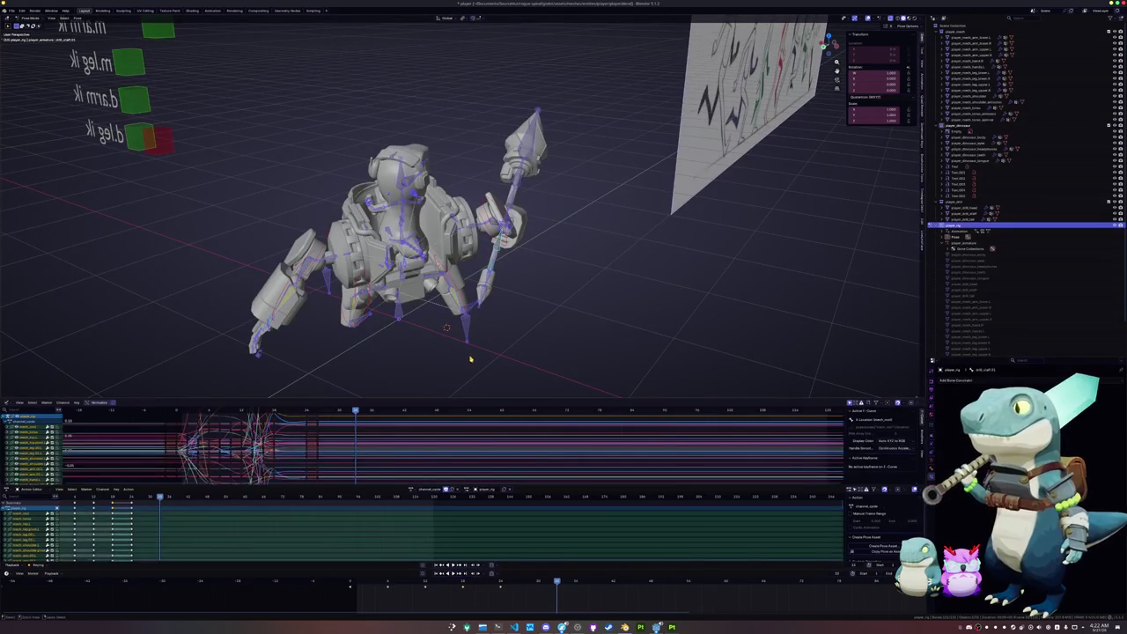
{"action": "key", "text": "ctrl+c"}
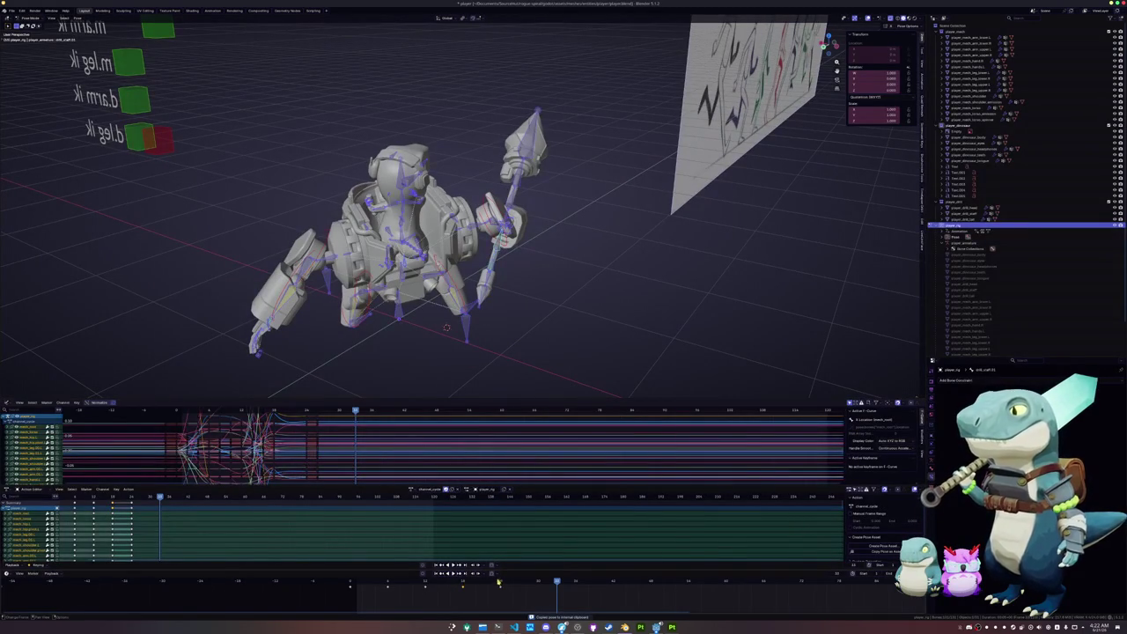
{"action": "left_click", "coordinate": [499, 582]}
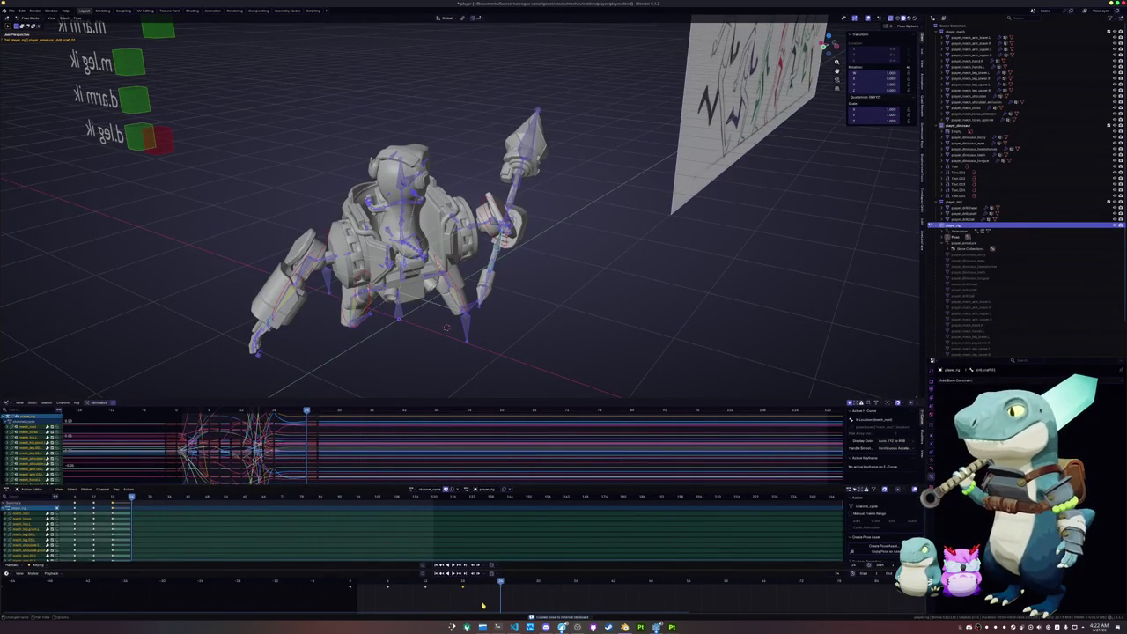
{"action": "left_click_drag", "start_coordinate": [482, 605], "coordinate": [338, 584]}
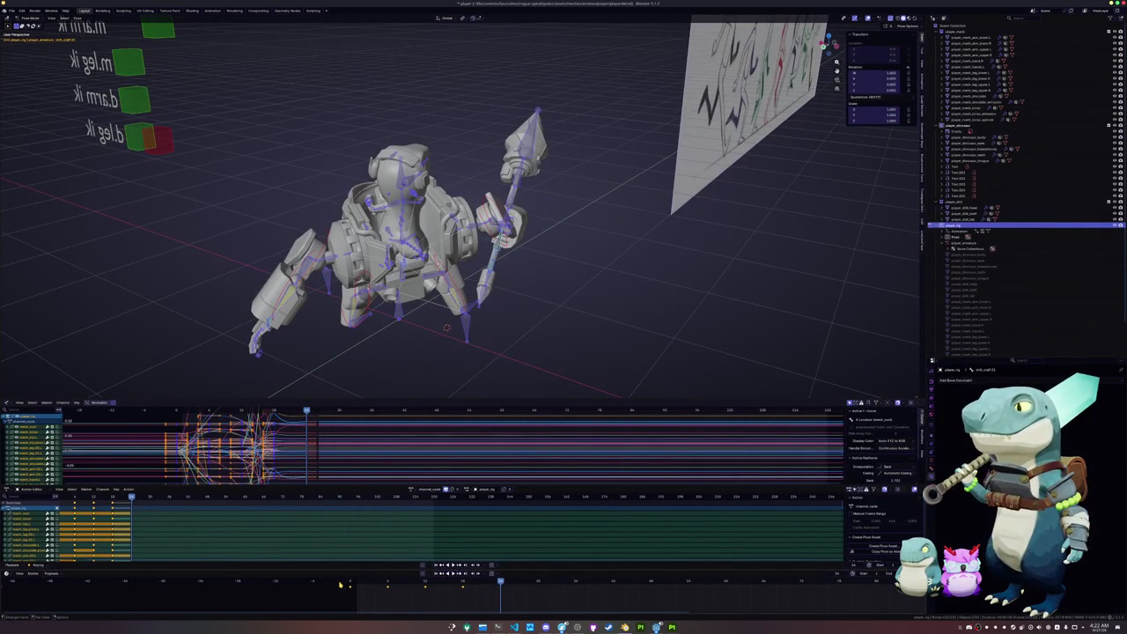
{"action": "key", "text": "Delete"}
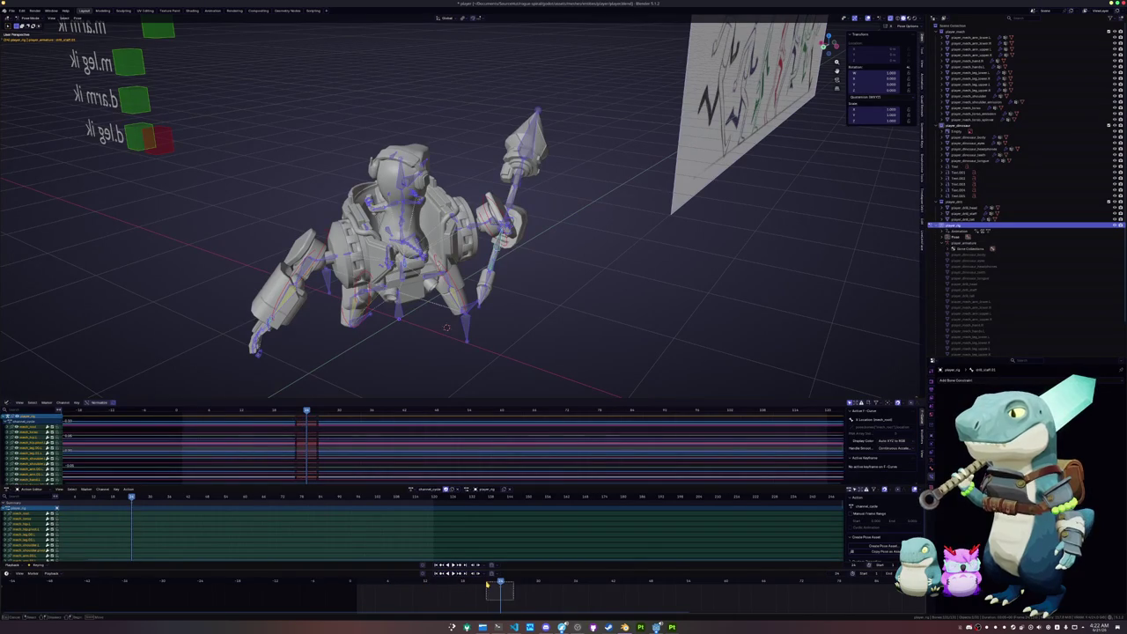
{"action": "key", "text": "i"}
Slide the keys to earlier frames, force keys on all bones, then select one bone
{"action": "left_click_drag", "start_coordinate": [493, 589], "coordinate": [347, 597]}
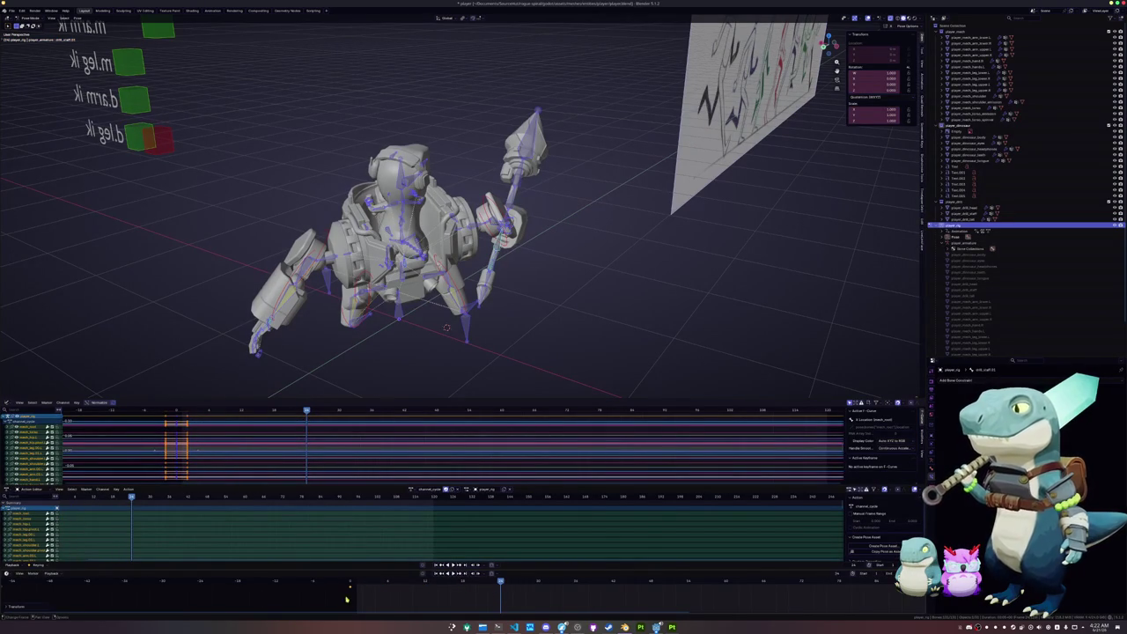
{"action": "left_click_drag", "start_coordinate": [448, 586], "coordinate": [531, 583]}
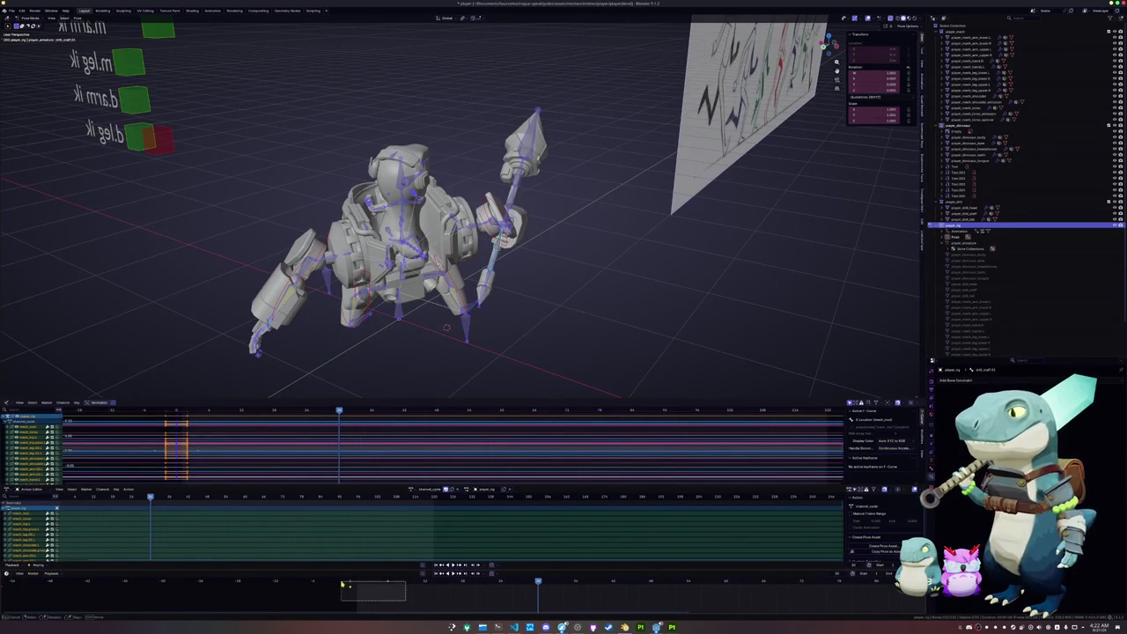
{"action": "key", "text": "i"}
{"action": "left_click_drag", "start_coordinate": [454, 586], "coordinate": [444, 583]}
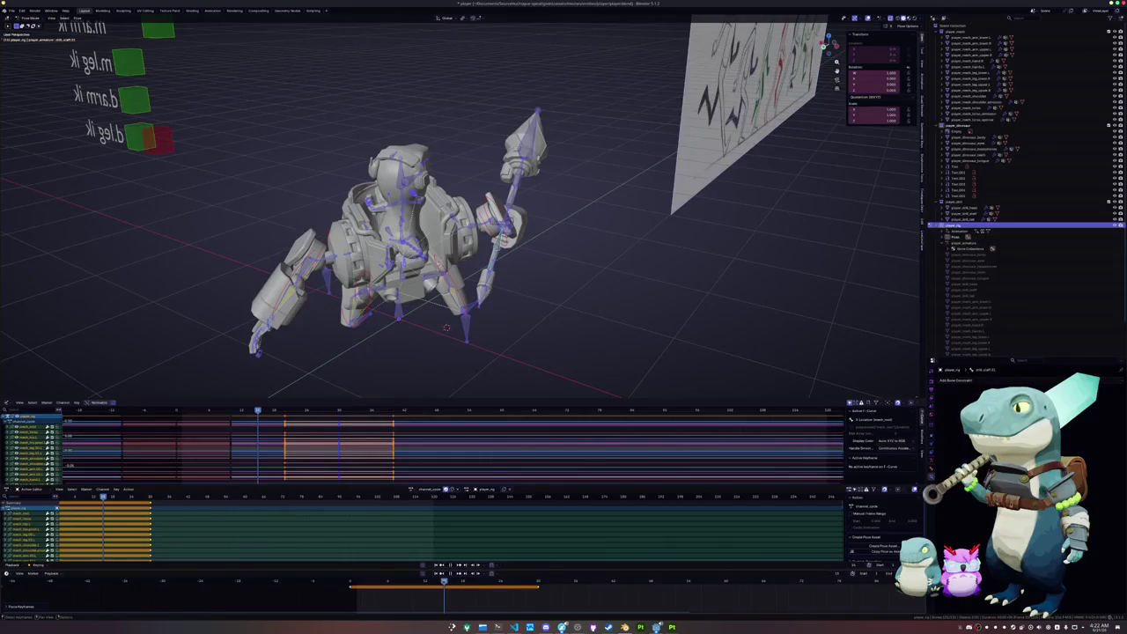
{"action": "left_click", "coordinate": [445, 585]}
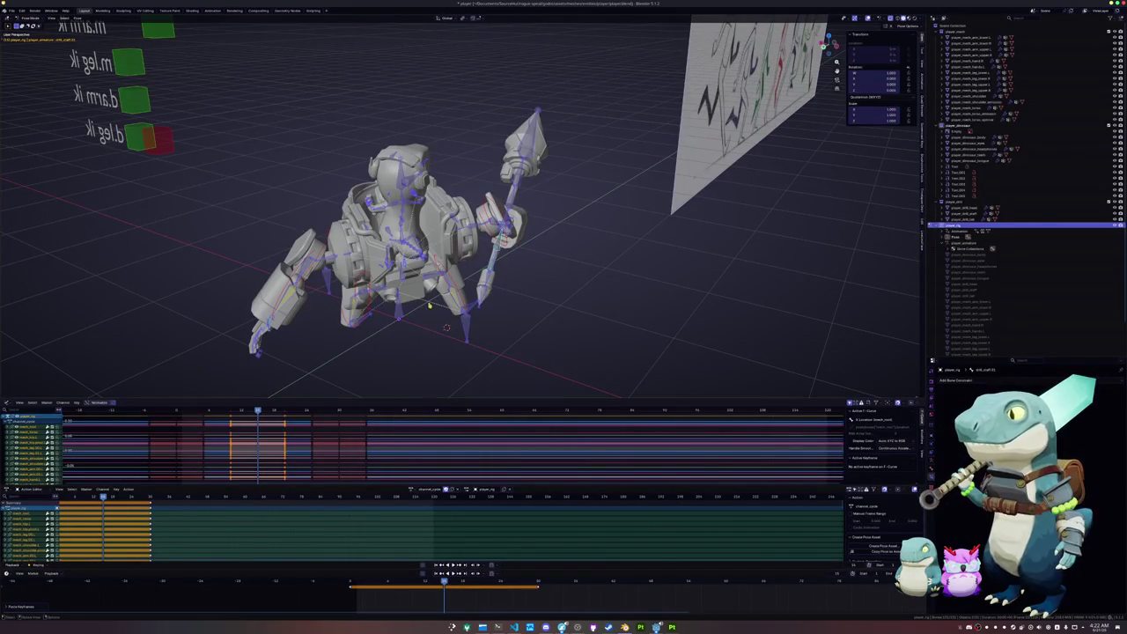
{"action": "left_click", "coordinate": [401, 280]}
In top orthographic view, rotate the selected arm bone slightly
{"action": "key", "text": "KP_1"}
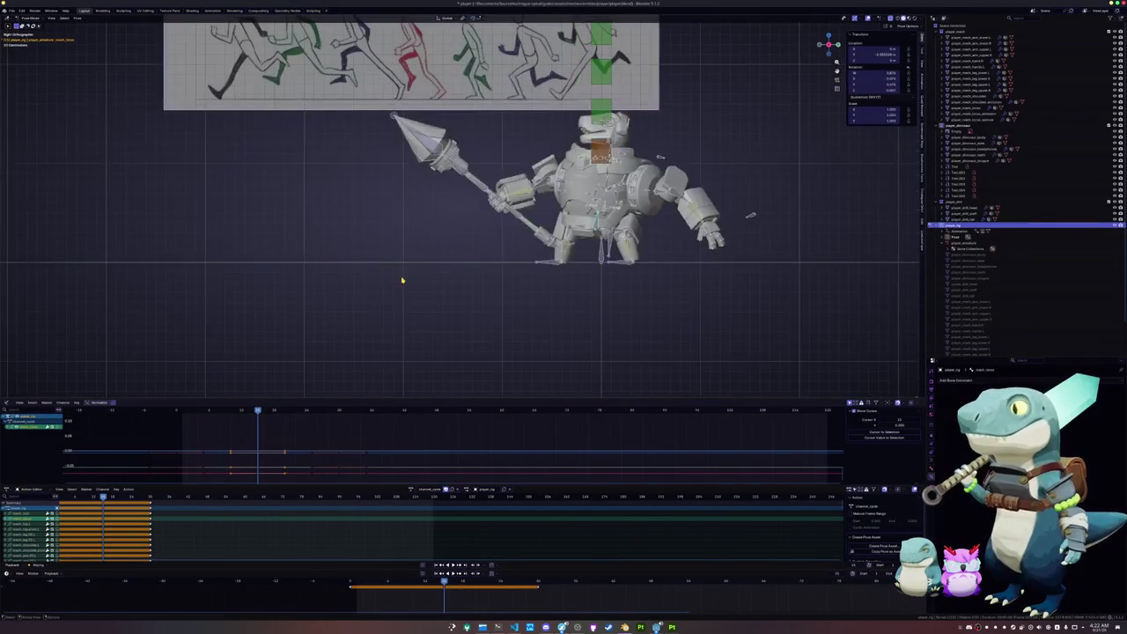
{"action": "key", "text": "KP_7"}
{"action": "scroll", "coordinate": [402, 280], "scroll_direction": "up", "scroll_amount": 5}
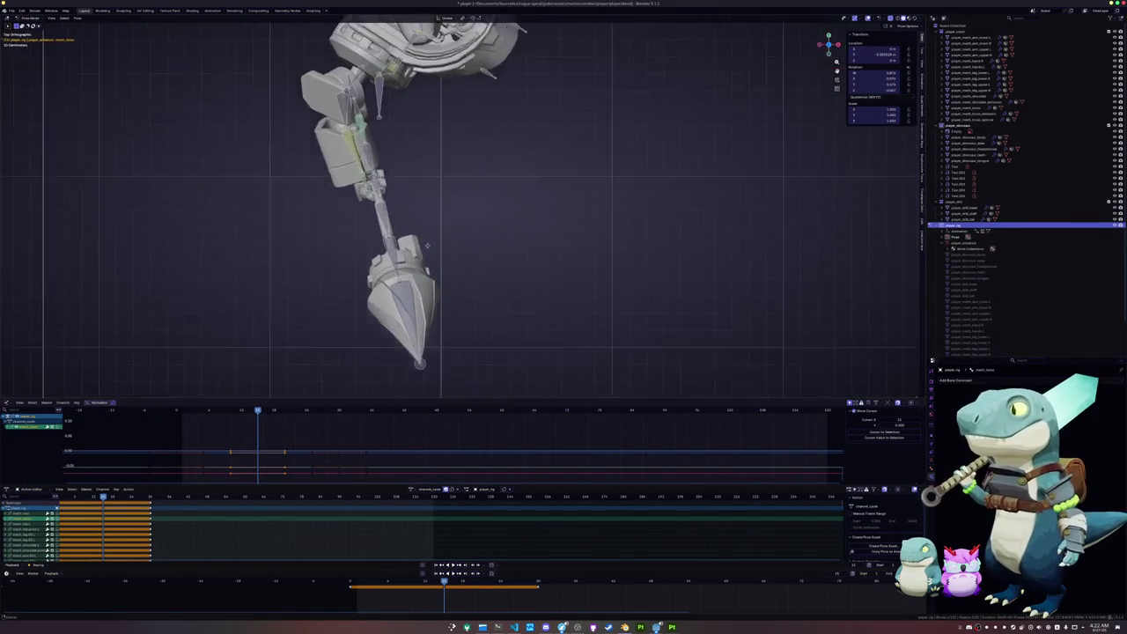
{"action": "scroll", "coordinate": [584, 291], "scroll_direction": "down", "scroll_amount": 3}
{"action": "key", "text": "r"}
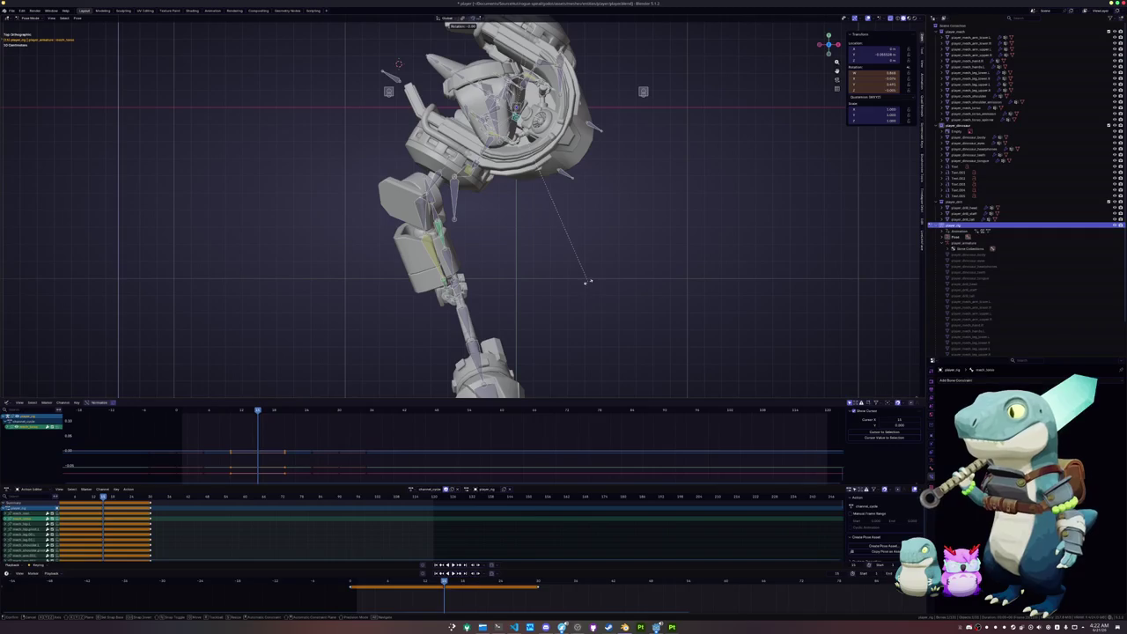
{"action": "scroll", "coordinate": [581, 289], "scroll_direction": "down", "scroll_amount": 1}
{"action": "scroll", "coordinate": [574, 299], "scroll_direction": "down", "scroll_amount": 1}
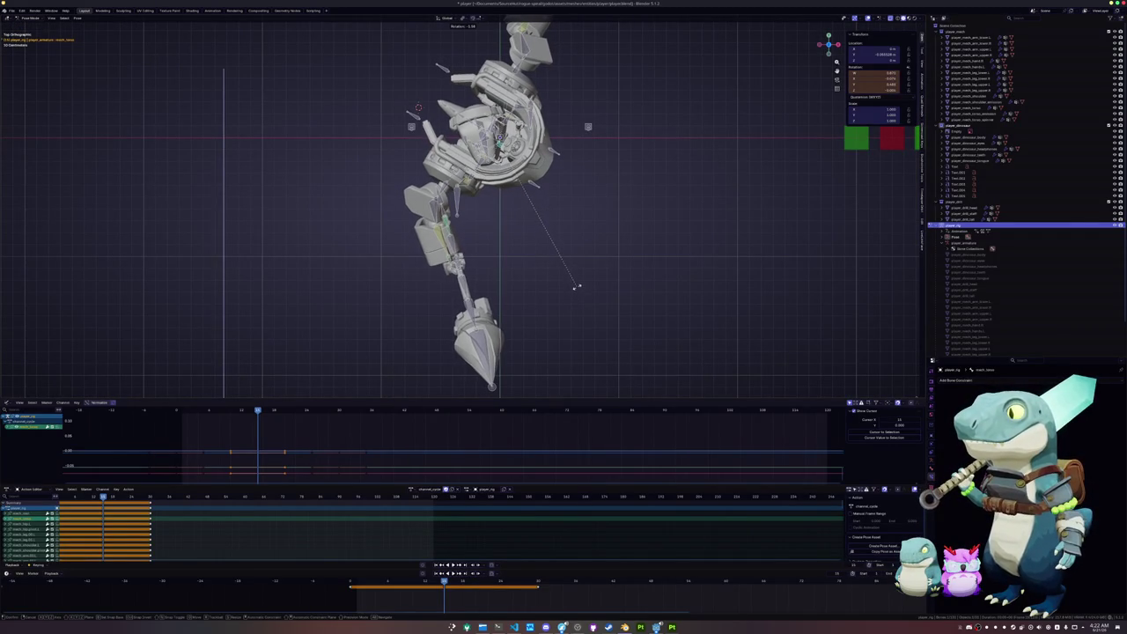
{"action": "scroll", "coordinate": [516, 272], "scroll_direction": "up", "scroll_amount": 2}
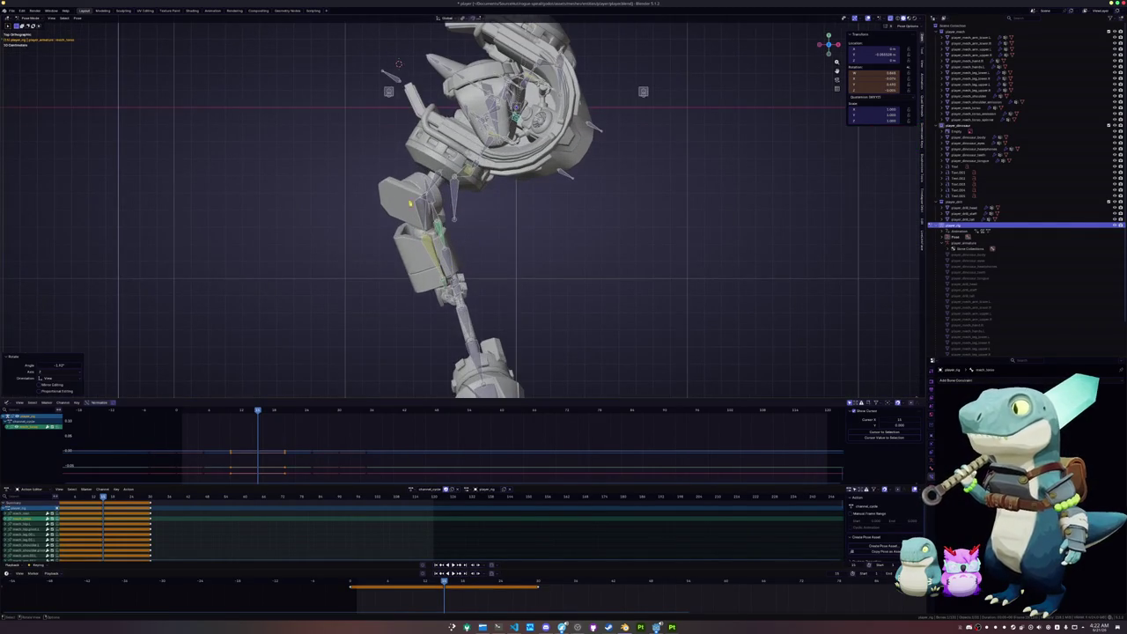